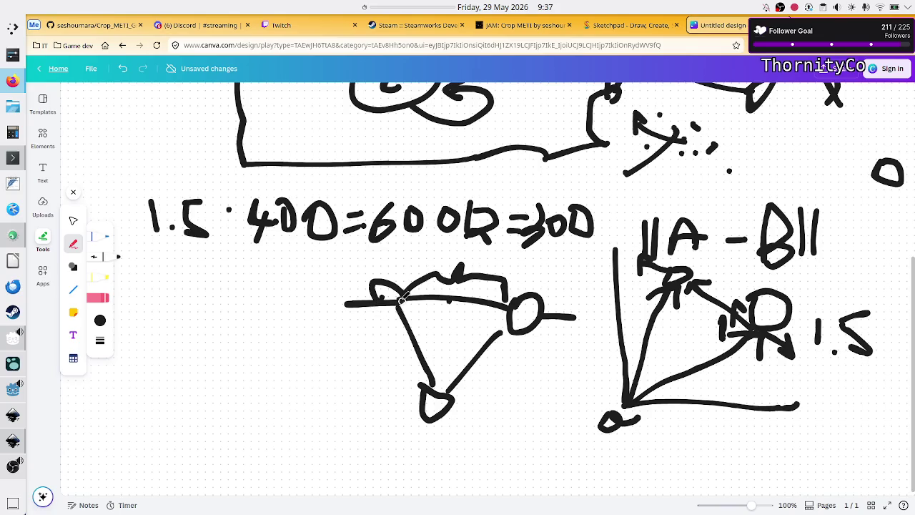
Step: Add arrowheads to both ends of the horizontal line and dot points inside and above the triangle
{"action": "mouse_move", "coordinate": [358, 293]}
{"action": "left_mouse_down"}
{"action": "mouse_move", "coordinate": [345, 305]}
{"action": "mouse_move", "coordinate": [359, 313]}
{"action": "left_mouse_up"}
{"action": "mouse_move", "coordinate": [571, 308]}
{"action": "left_mouse_down"}
{"action": "mouse_move", "coordinate": [581, 317]}
{"action": "mouse_move", "coordinate": [571, 327]}
{"action": "left_mouse_up"}
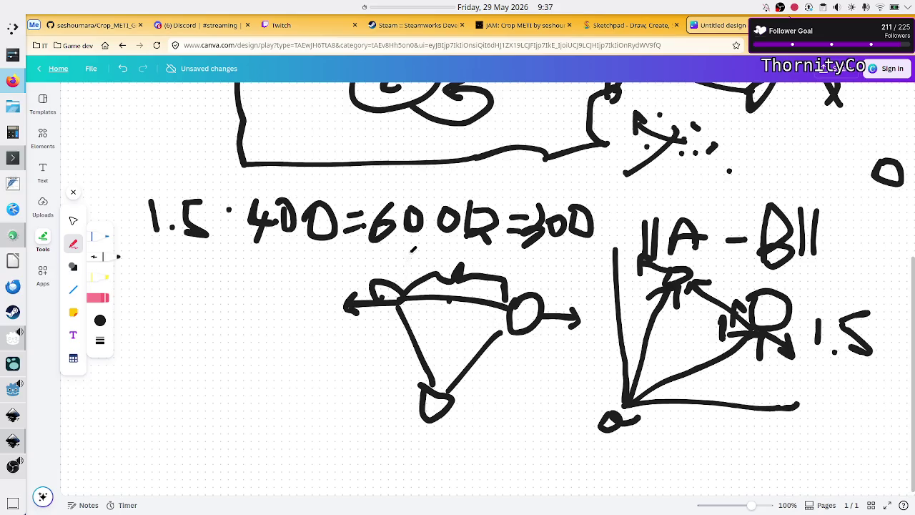
{"action": "left_click", "coordinate": [384, 326]}
{"action": "left_click", "coordinate": [421, 323]}
{"action": "left_click", "coordinate": [378, 259]}
Step: Undo a stray stroke, dot points left and right of the triangle, and begin writing u below it
{"action": "mouse_move", "coordinate": [349, 391]}
{"action": "left_mouse_down"}
{"action": "mouse_move", "coordinate": [450, 397]}
{"action": "mouse_move", "coordinate": [373, 395]}
{"action": "left_mouse_up"}
{"action": "key", "text": "ctrl+z"}
{"action": "left_click", "coordinate": [377, 386]}
{"action": "left_click", "coordinate": [465, 347]}
{"action": "scroll", "coordinate": [538, 318], "scroll_direction": "up", "scroll_amount": 3}
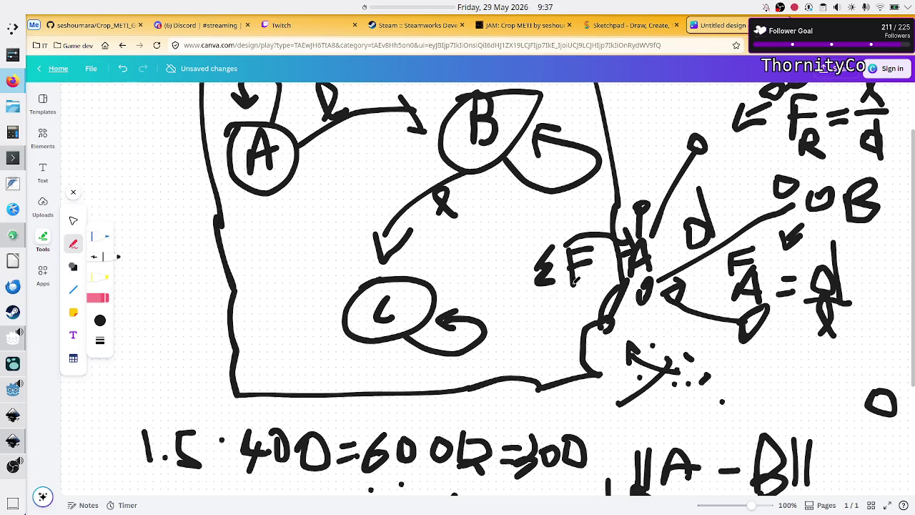
{"action": "scroll", "coordinate": [491, 331], "scroll_direction": "down", "scroll_amount": 3}
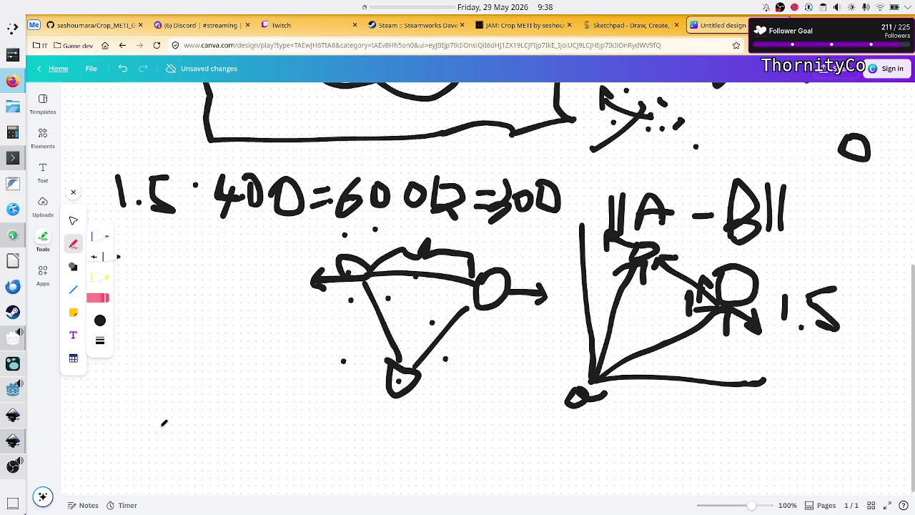
{"action": "mouse_move", "coordinate": [115, 405]}
{"action": "left_mouse_down"}
{"action": "mouse_move", "coordinate": [135, 401]}
{"action": "mouse_move", "coordinate": [137, 429]}
{"action": "mouse_move", "coordinate": [170, 410]}
{"action": "mouse_move", "coordinate": [207, 428]}
{"action": "mouse_move", "coordinate": [226, 406]}
{"action": "mouse_move", "coordinate": [227, 432]}
{"action": "mouse_move", "coordinate": [222, 413]}
{"action": "mouse_move", "coordinate": [258, 410]}
{"action": "mouse_move", "coordinate": [273, 432]}
{"action": "left_mouse_up"}
Step: Finish the handwritten formula with B/||A-B|| after u = A-
{"action": "mouse_move", "coordinate": [272, 400]}
{"action": "left_mouse_down"}
{"action": "mouse_move", "coordinate": [276, 413]}
{"action": "mouse_move", "coordinate": [302, 421]}
{"action": "mouse_move", "coordinate": [283, 432]}
{"action": "left_mouse_up"}
{"action": "left_click_drag", "start_coordinate": [333, 391], "coordinate": [313, 447]}
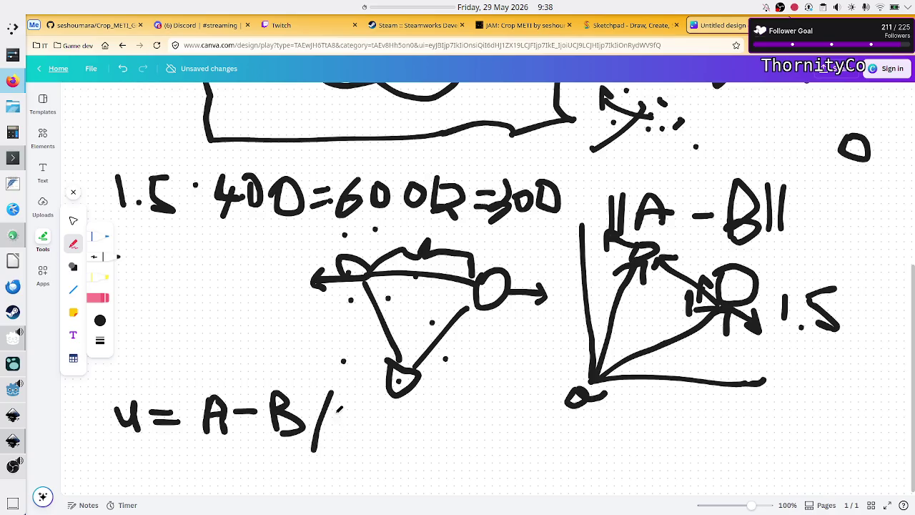
{"action": "left_click_drag", "start_coordinate": [335, 402], "coordinate": [336, 444]}
{"action": "left_click_drag", "start_coordinate": [348, 409], "coordinate": [347, 444]}
{"action": "mouse_move", "coordinate": [362, 408]}
{"action": "left_mouse_down"}
{"action": "mouse_move", "coordinate": [362, 439]}
{"action": "mouse_move", "coordinate": [387, 437]}
{"action": "mouse_move", "coordinate": [389, 421]}
{"action": "mouse_move", "coordinate": [433, 414]}
{"action": "mouse_move", "coordinate": [443, 437]}
{"action": "left_mouse_up"}
{"action": "mouse_move", "coordinate": [444, 399]}
{"action": "left_mouse_down"}
{"action": "mouse_move", "coordinate": [466, 409]}
{"action": "mouse_move", "coordinate": [449, 419]}
{"action": "mouse_move", "coordinate": [461, 429]}
{"action": "left_mouse_up"}
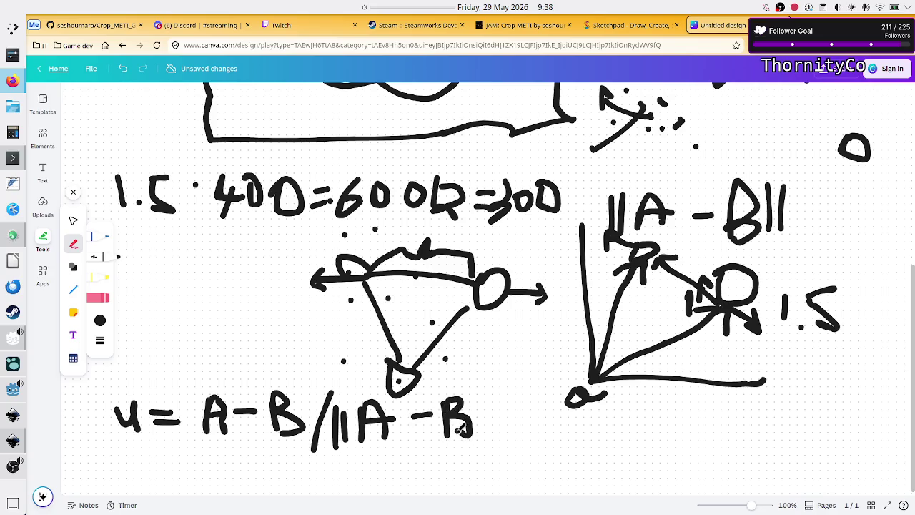
{"action": "left_click_drag", "start_coordinate": [475, 398], "coordinate": [478, 436]}
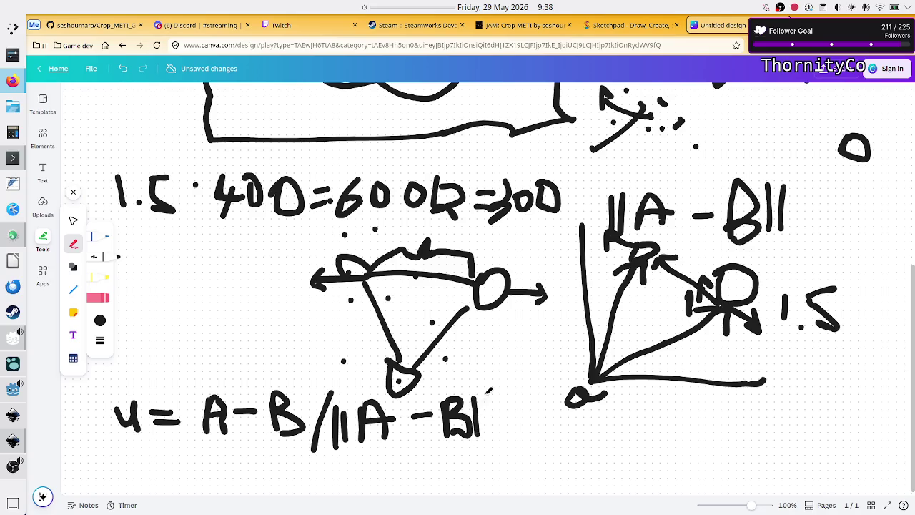
{"action": "left_click_drag", "start_coordinate": [488, 401], "coordinate": [490, 443]}
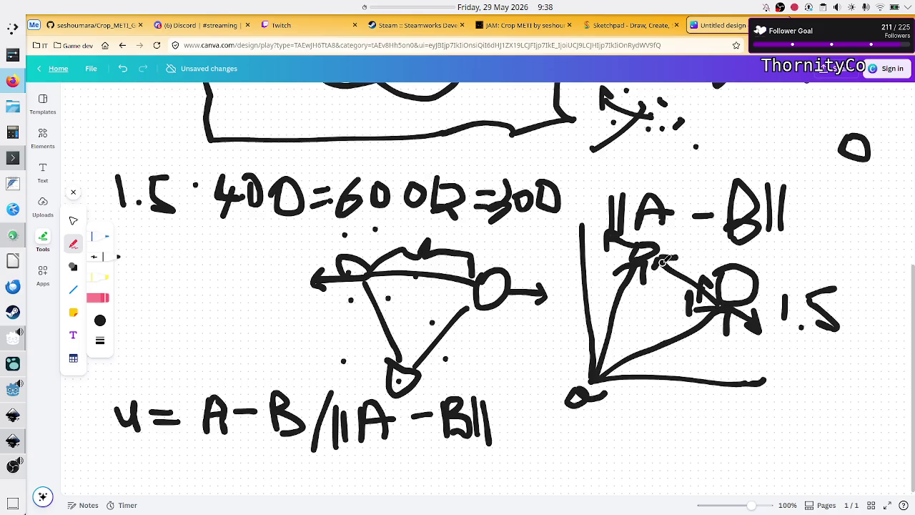
Step: Redraw the arrowhead at the R end and undo an underline drawn beneath the formula
{"action": "left_click_drag", "start_coordinate": [664, 261], "coordinate": [683, 276]}
{"action": "left_click_drag", "start_coordinate": [322, 461], "coordinate": [507, 475]}
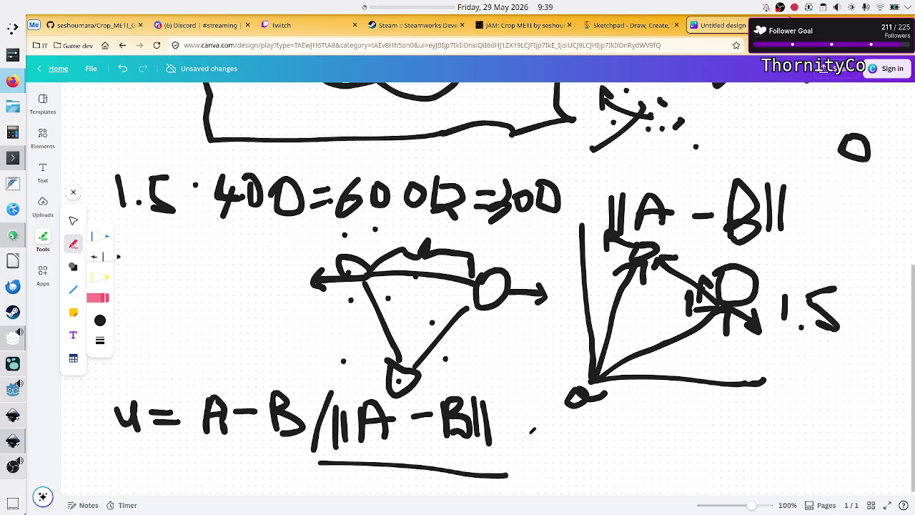
{"action": "key", "text": "ctrl+z"}
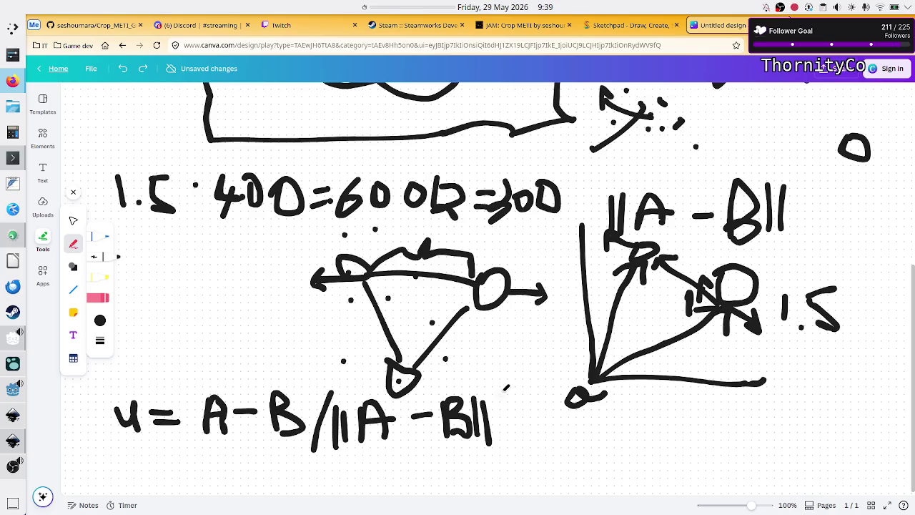
{"action": "scroll", "coordinate": [505, 386], "scroll_direction": "up", "scroll_amount": 5}
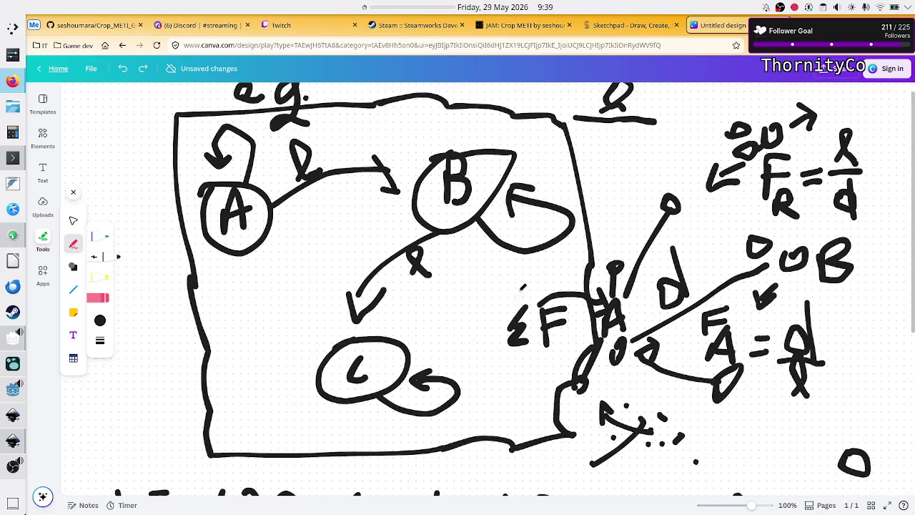
{"action": "scroll", "coordinate": [521, 286], "scroll_direction": "down", "scroll_amount": 5}
{"action": "scroll", "coordinate": [519, 296], "scroll_direction": "up", "scroll_amount": 4}
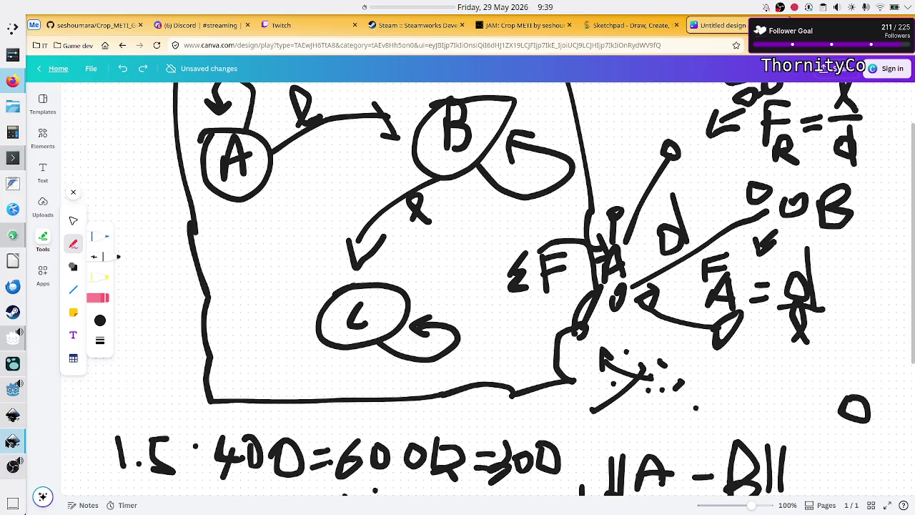
{"action": "left_click", "coordinate": [10, 392]}
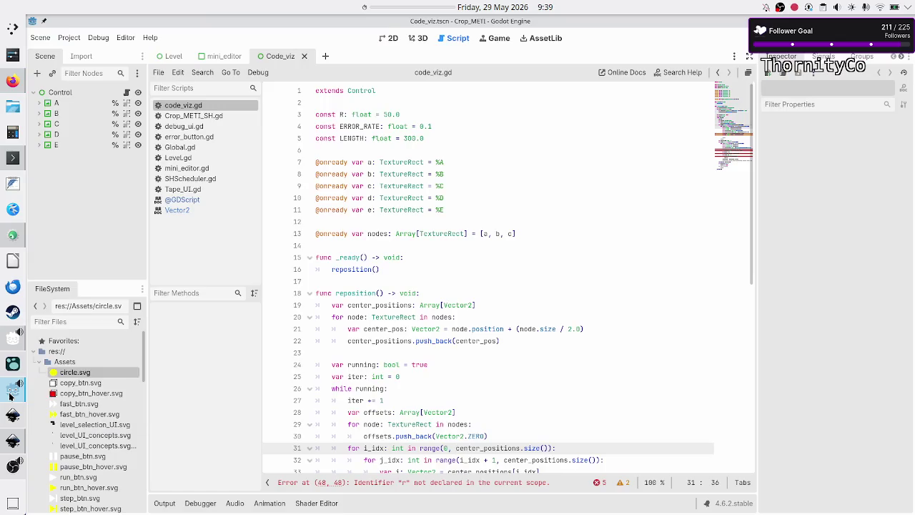
Step: Add a # comment above func reposition() about aggregating all forces before updating node positions
{"action": "left_click", "coordinate": [464, 289]}
{"action": "key", "text": "Up"}
{"action": "key", "text": "Return"}
{"action": "type", "text": "#don't upd"}
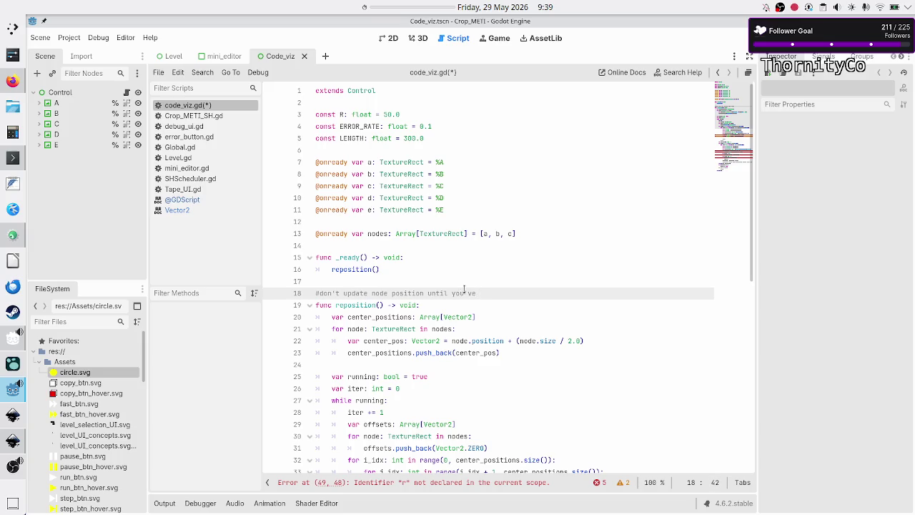
{"action": "type", "text": "ate"}
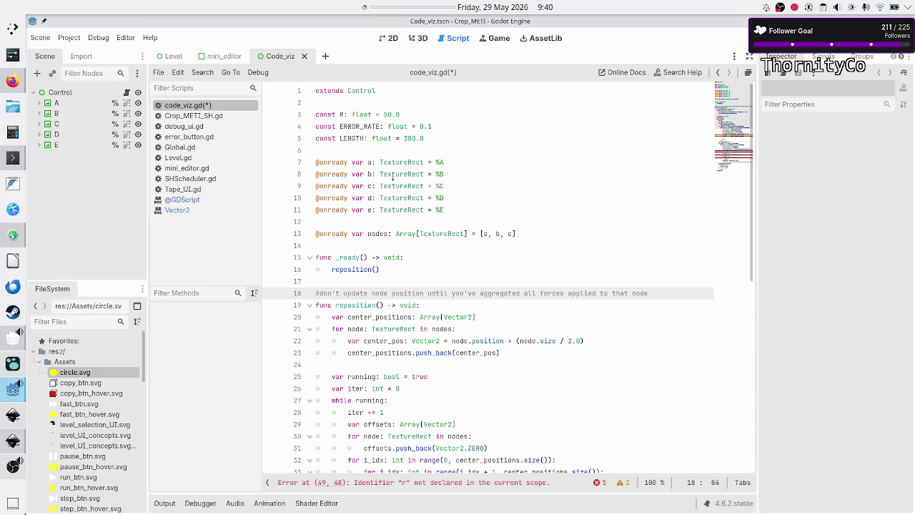
{"action": "left_click", "coordinate": [390, 38]}
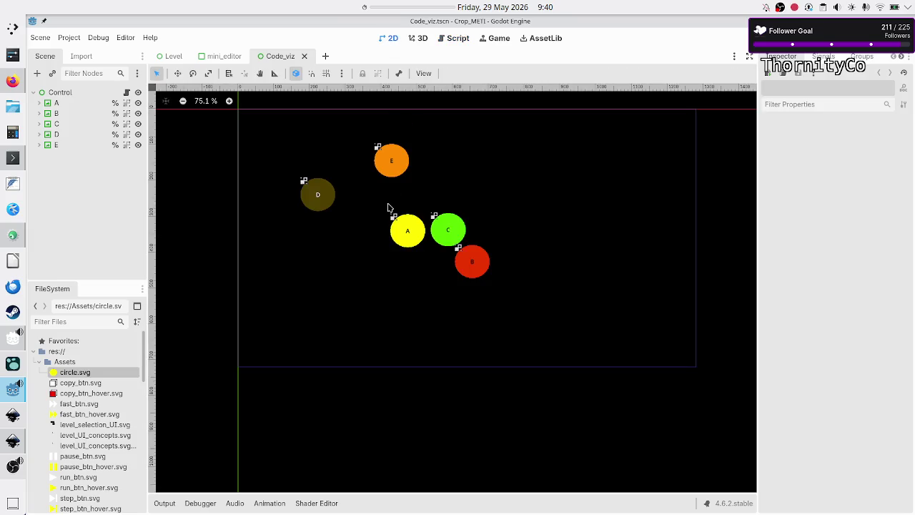
Step: Drag circles A and C apart and back together to test their spacing
{"action": "left_click", "coordinate": [416, 229]}
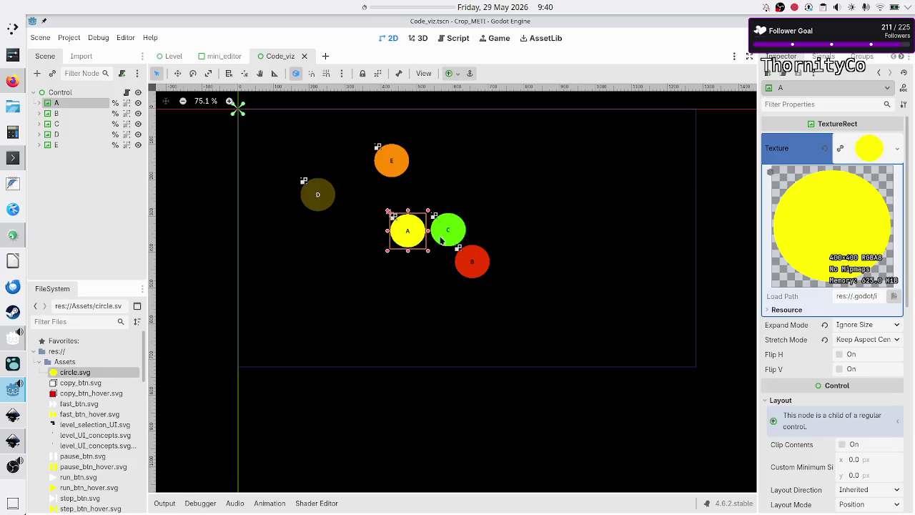
{"action": "left_click_drag", "start_coordinate": [404, 238], "coordinate": [367, 247]}
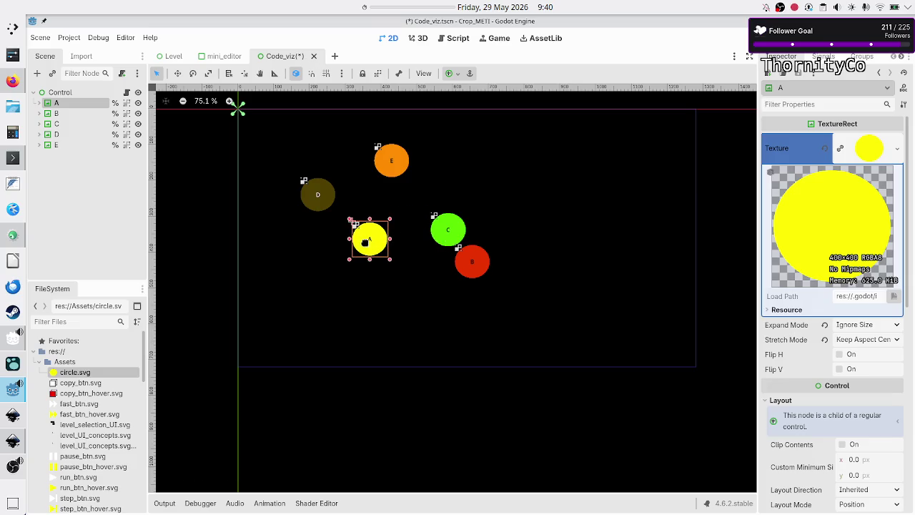
{"action": "left_click", "coordinate": [446, 229]}
{"action": "left_click_drag", "start_coordinate": [446, 229], "coordinate": [472, 217]}
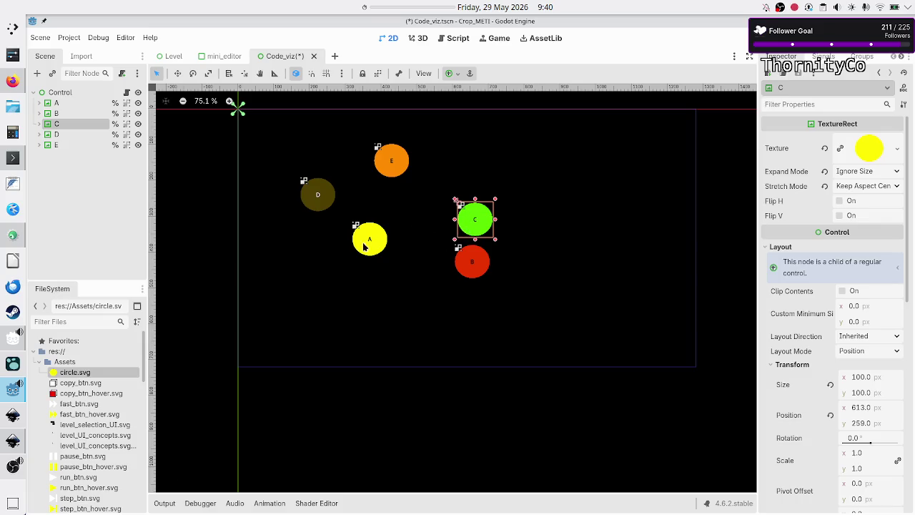
{"action": "left_click_drag", "start_coordinate": [367, 242], "coordinate": [408, 229]}
{"action": "left_click_drag", "start_coordinate": [475, 222], "coordinate": [443, 226]}
{"action": "left_click", "coordinate": [473, 318]}
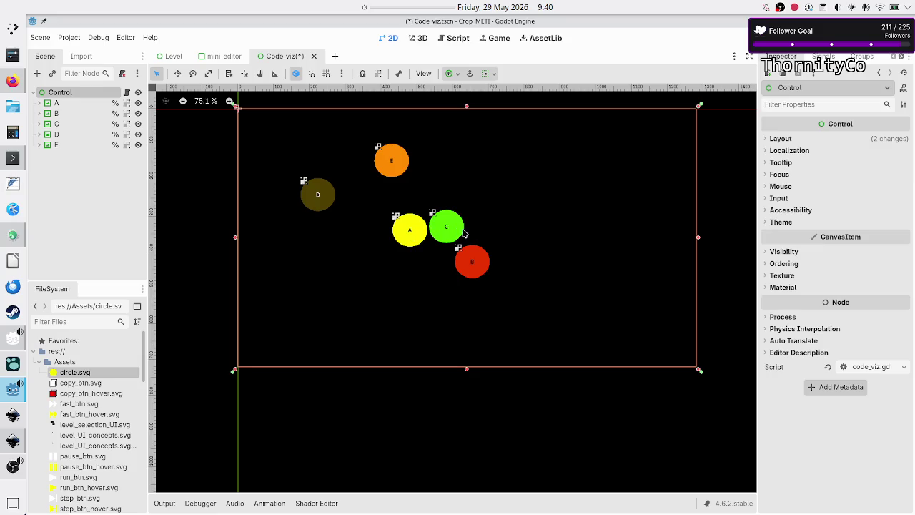
Step: Fine-tune circle A's position so it sits slightly lower, just left of circle C
{"action": "left_click", "coordinate": [411, 233]}
{"action": "mouse_move", "coordinate": [411, 233]}
{"action": "left_mouse_down"}
{"action": "mouse_move", "coordinate": [361, 256]}
{"action": "mouse_move", "coordinate": [405, 236]}
{"action": "left_mouse_up"}
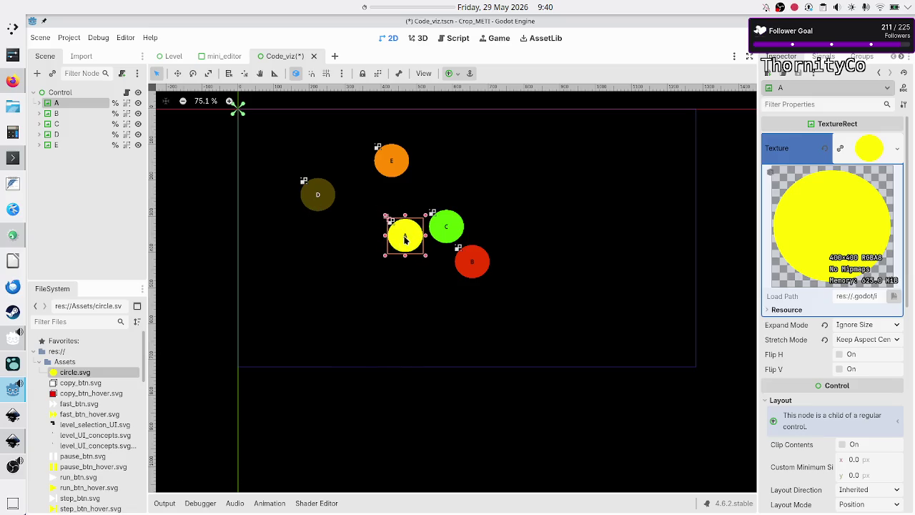
{"action": "left_click", "coordinate": [471, 263]}
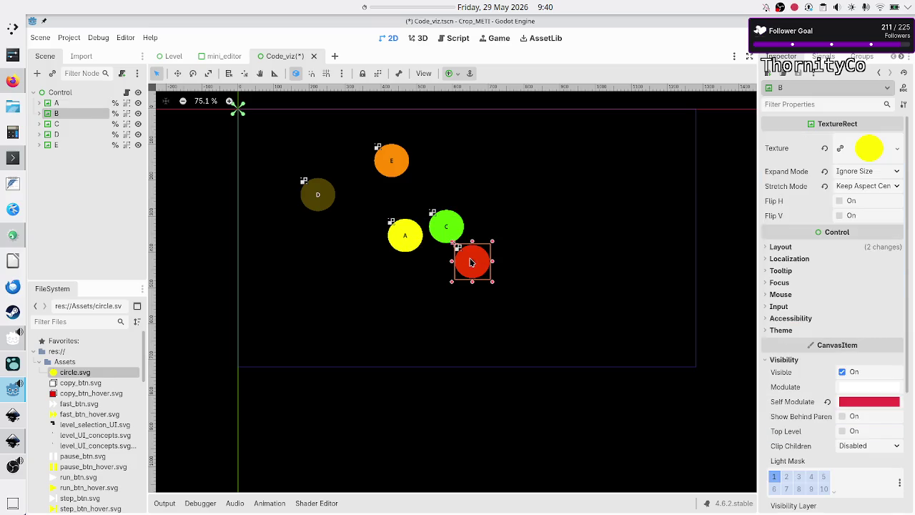
{"action": "left_click", "coordinate": [404, 237]}
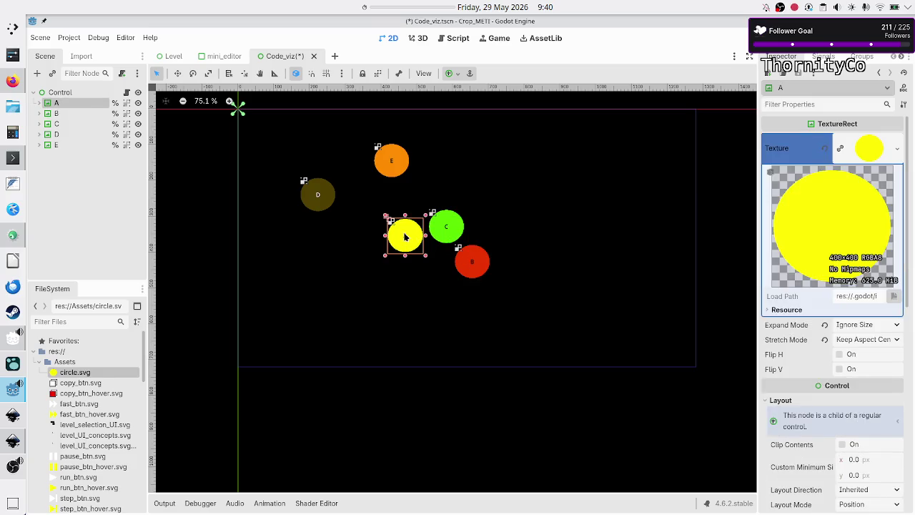
{"action": "left_click_drag", "start_coordinate": [404, 237], "coordinate": [399, 236]}
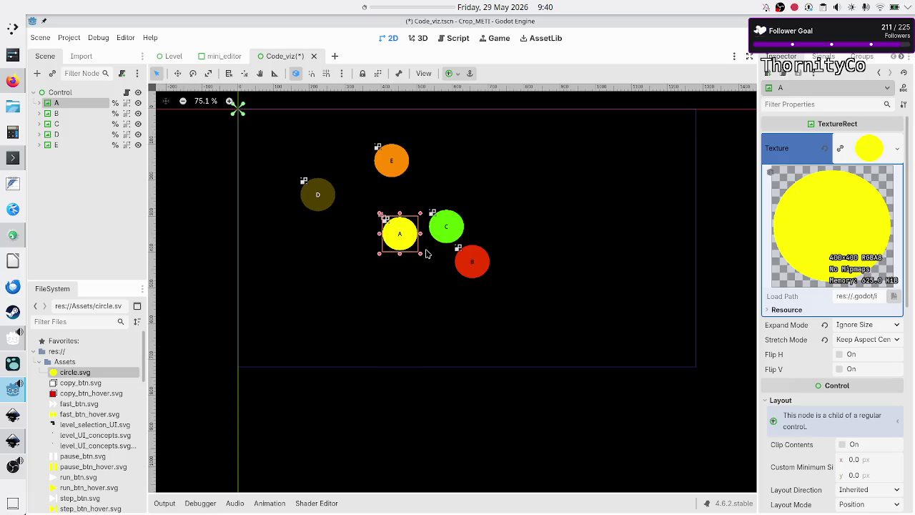
{"action": "left_click_drag", "start_coordinate": [399, 236], "coordinate": [410, 243]}
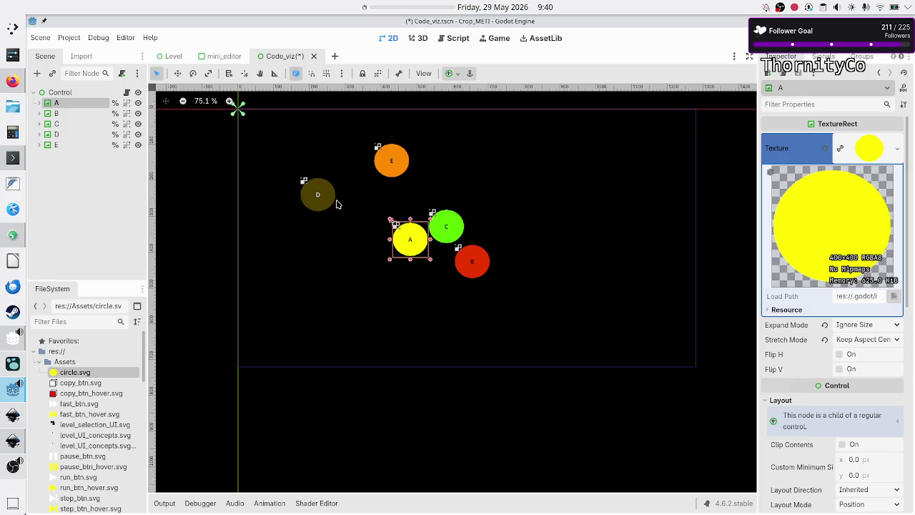
{"action": "left_click_drag", "start_coordinate": [410, 240], "coordinate": [402, 236]}
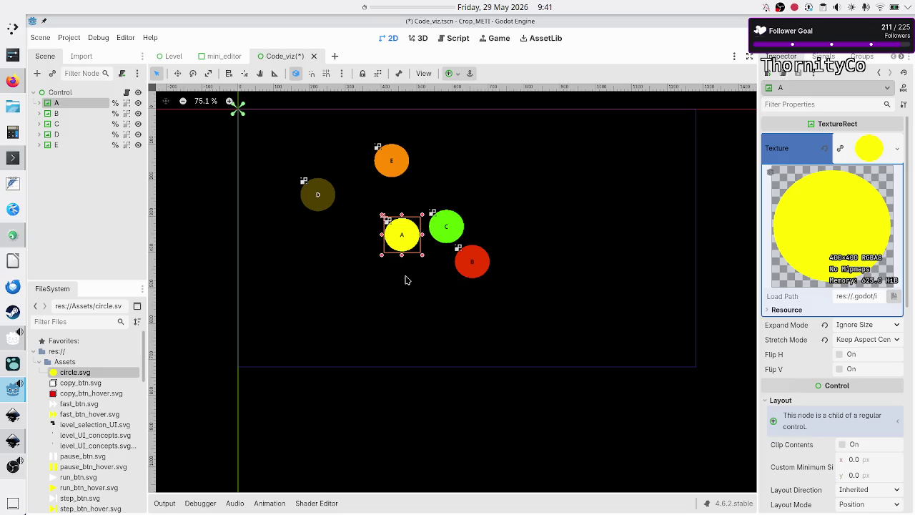
{"action": "left_click_drag", "start_coordinate": [403, 233], "coordinate": [402, 239]}
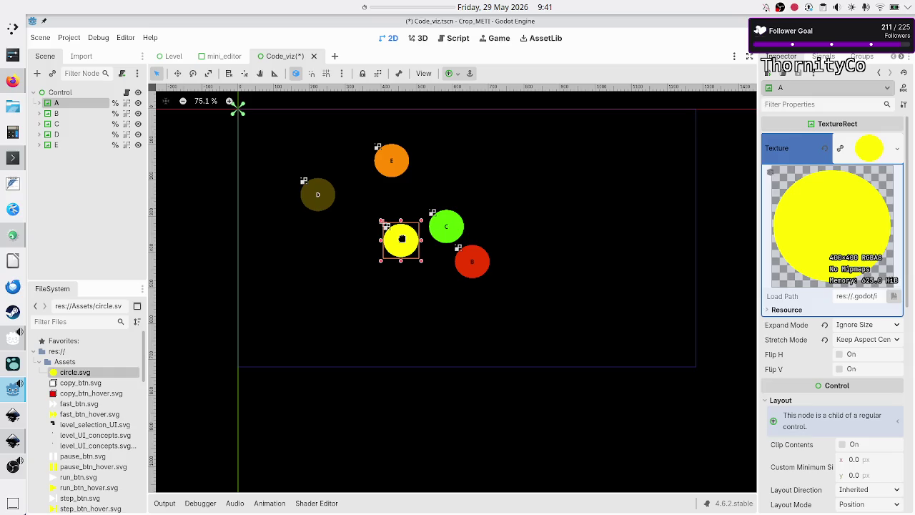
{"action": "mouse_move", "coordinate": [402, 239]}
{"action": "left_mouse_down"}
{"action": "mouse_move", "coordinate": [386, 247]}
{"action": "mouse_move", "coordinate": [394, 257]}
{"action": "mouse_move", "coordinate": [388, 237]}
{"action": "mouse_move", "coordinate": [377, 249]}
{"action": "mouse_move", "coordinate": [395, 238]}
{"action": "left_mouse_up"}
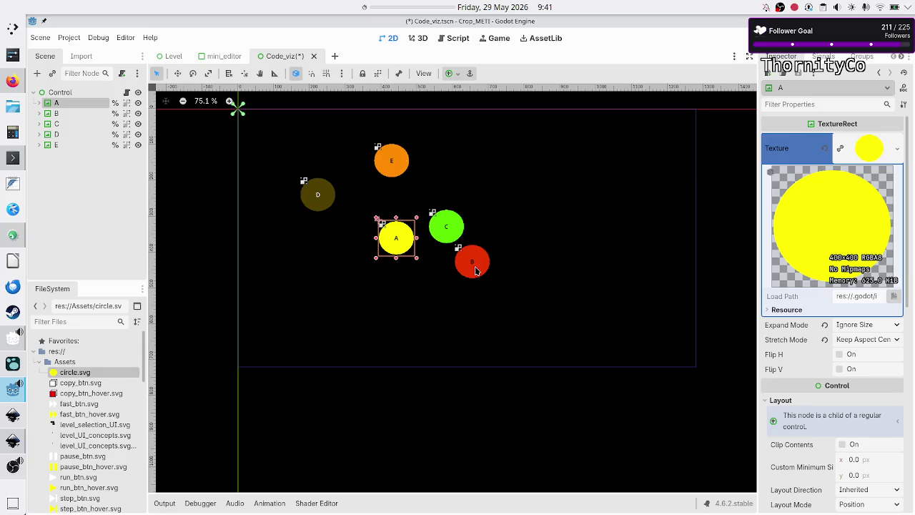
Step: Back in code_viz.gd, open a new line below the first reposition() comment
{"action": "left_click", "coordinate": [459, 38]}
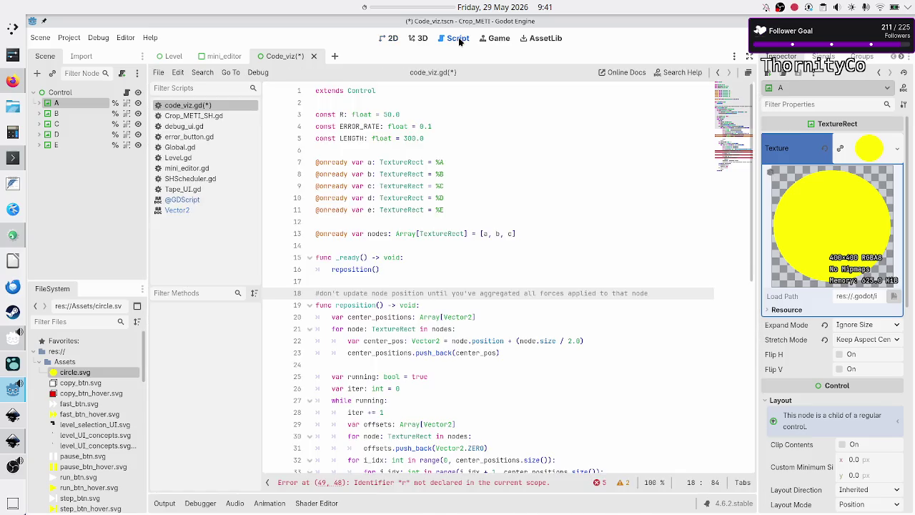
{"action": "double_click", "coordinate": [406, 292]}
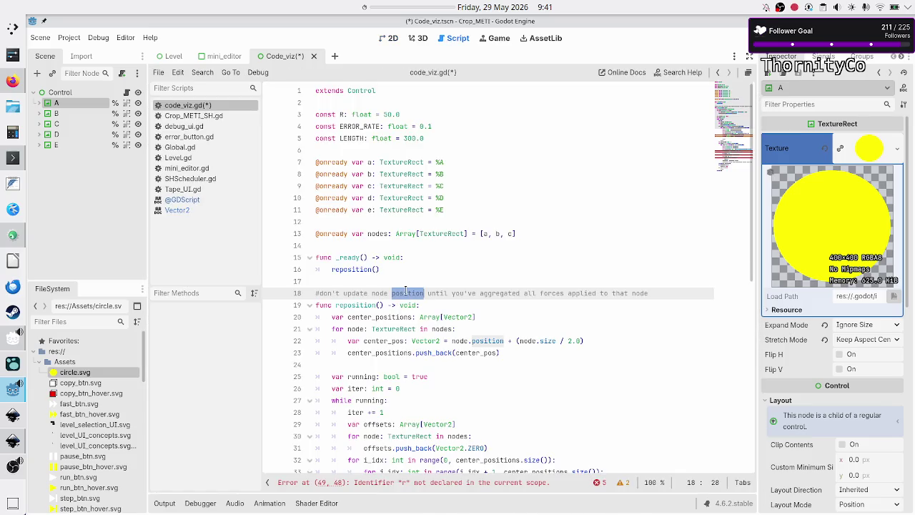
{"action": "double_click", "coordinate": [500, 292]}
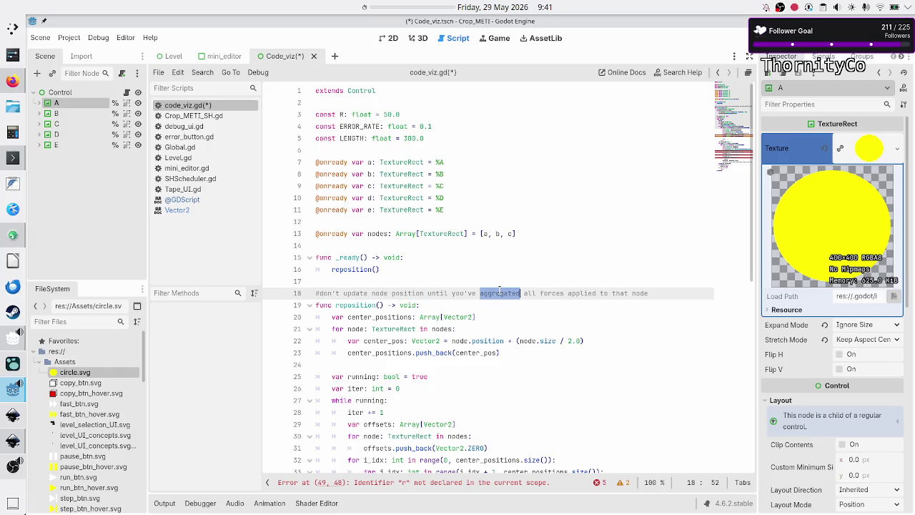
{"action": "left_click", "coordinate": [518, 273]}
{"action": "key", "text": "Down"}
{"action": "key", "text": "Down"}
{"action": "key", "text": "Down"}
{"action": "key", "text": "Up"}
{"action": "key", "text": "End"}
{"action": "key", "text": "Return"}
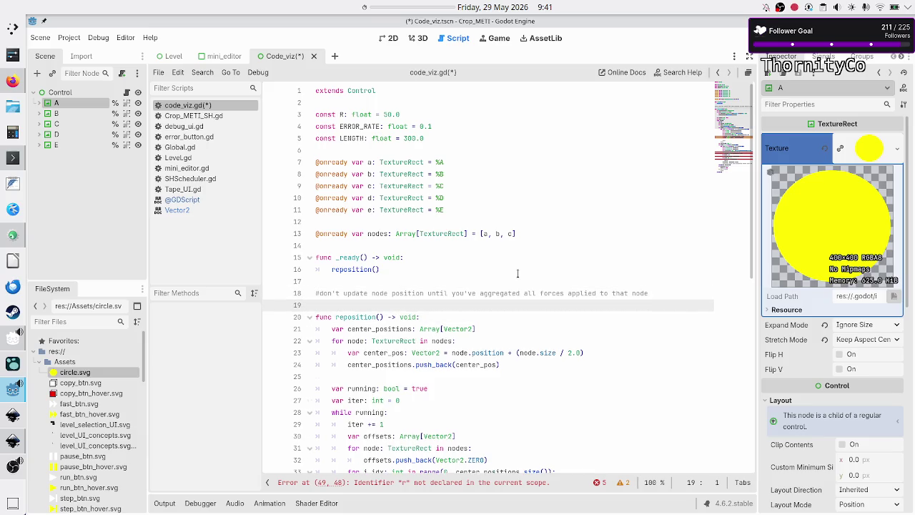
Step: Type the comment 'by multiplying the f w/ the unit vector, not with the full distance'
{"action": "type", "text": "#"}
{"action": "type", "text": "b"}
{"action": "type", "text": "ultipli"}
{"action": "type", "text": "ying the "}
{"action": "type", "text": "sc"}
{"action": "type", "text": "f w/"}
{"action": "type", "text": "the unit ve"}
{"action": "type", "text": "ctor"}
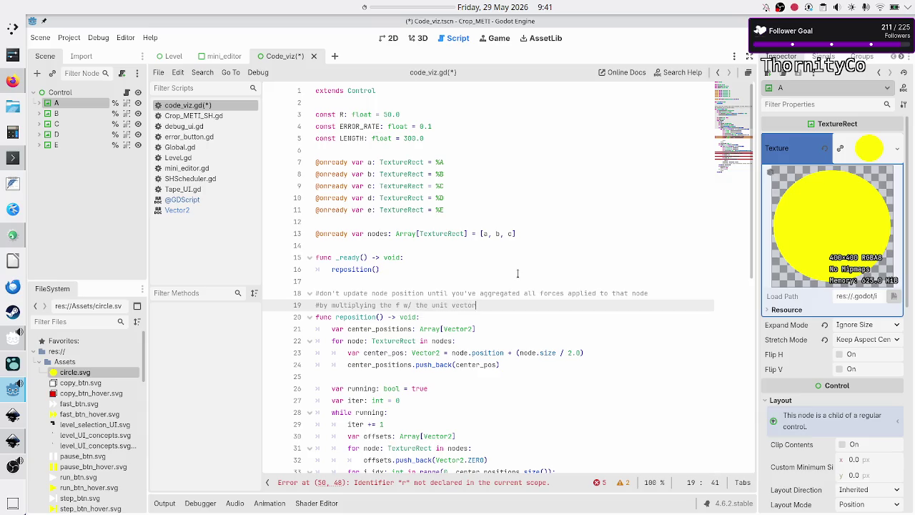
{"action": "type", "text": "not"}
{"action": "key", "text": "BackSpace"}
{"action": "key", "text": "BackSpace"}
{"action": "key", "text": "BackSpace"}
{"action": "type", "text": "vector, not with the full distance"}
{"action": "key", "text": "Home"}
{"action": "key", "text": "Down"}
{"action": "key", "text": "Down"}
{"action": "key", "text": "Down"}
{"action": "key", "text": "Down"}
{"action": "key", "text": "Down"}
{"action": "key", "text": "Down"}
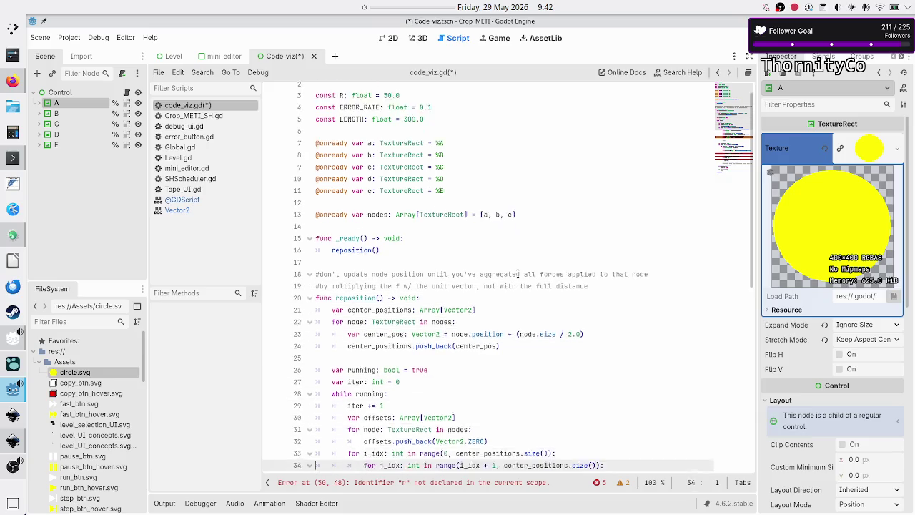
{"action": "key", "text": "Up"}
{"action": "key", "text": "Up"}
{"action": "key", "text": "Up"}
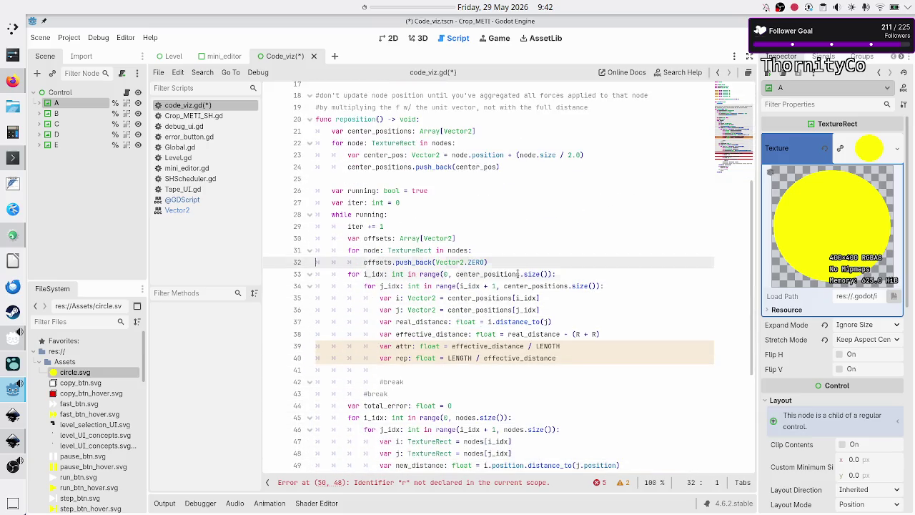
{"action": "left_click", "coordinate": [494, 123]}
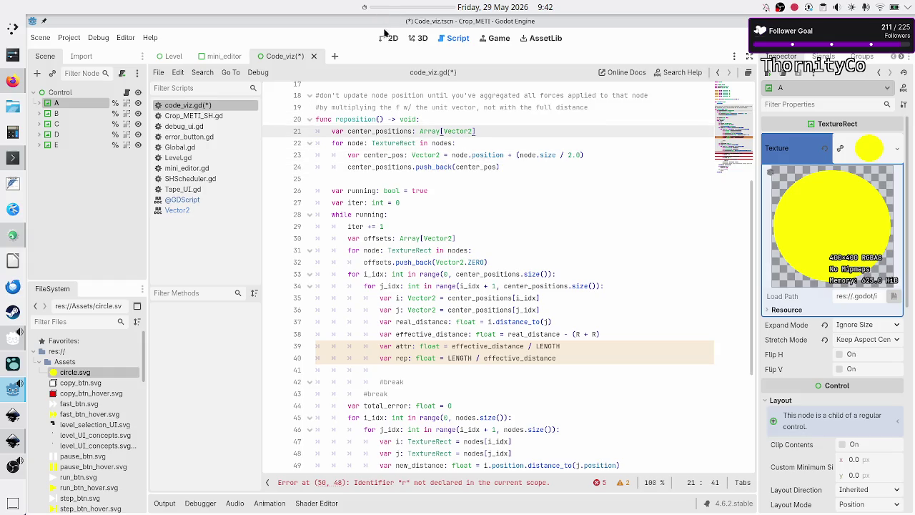
{"action": "left_click", "coordinate": [389, 38]}
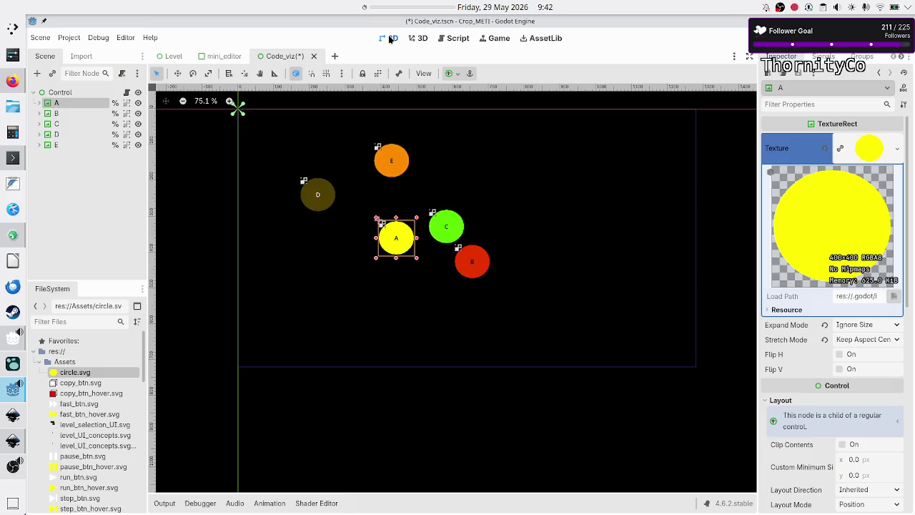
{"action": "left_click", "coordinate": [449, 233]}
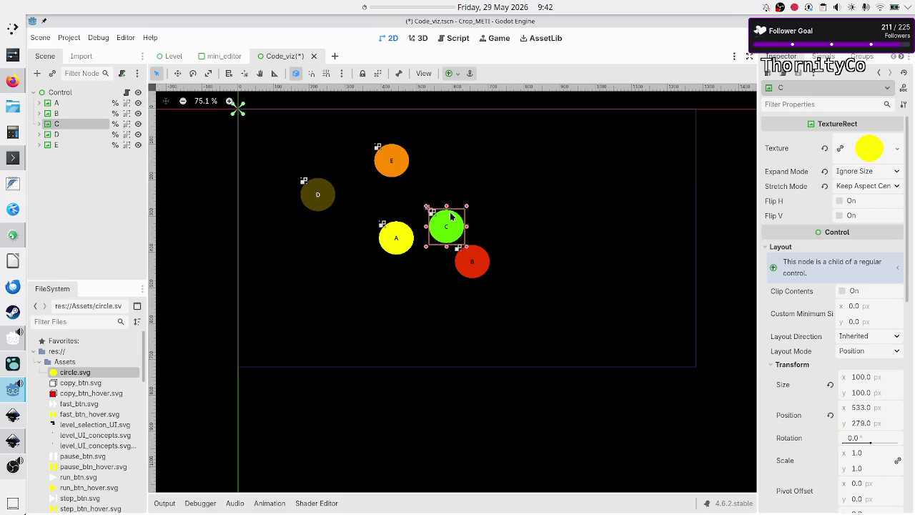
{"action": "left_click", "coordinate": [395, 236]}
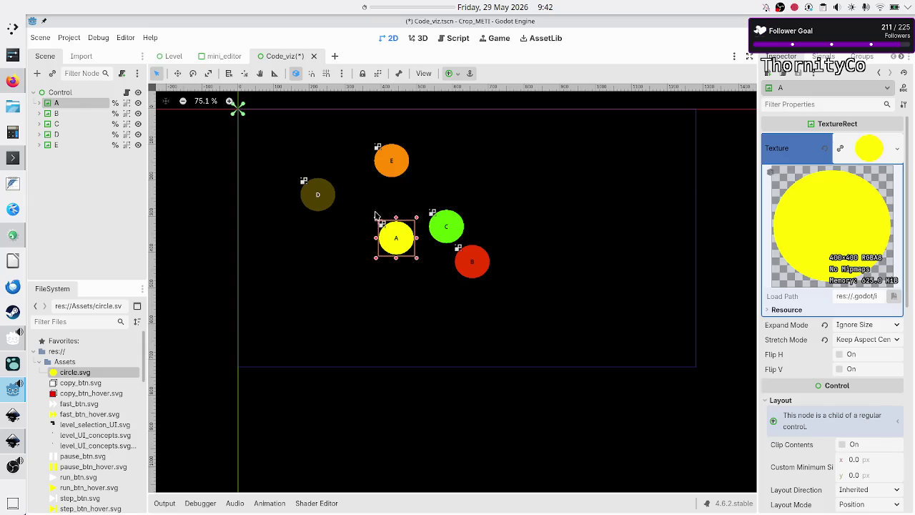
{"action": "left_click", "coordinate": [451, 225]}
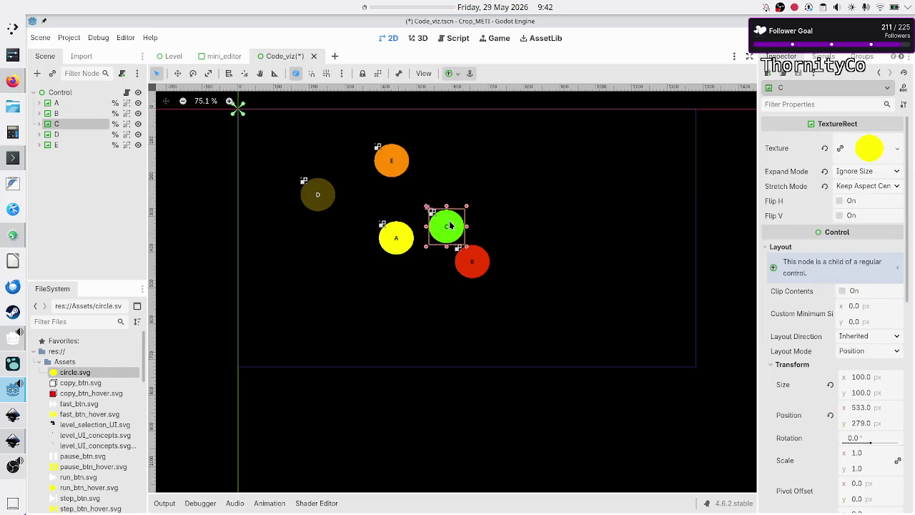
{"action": "left_click", "coordinate": [396, 241]}
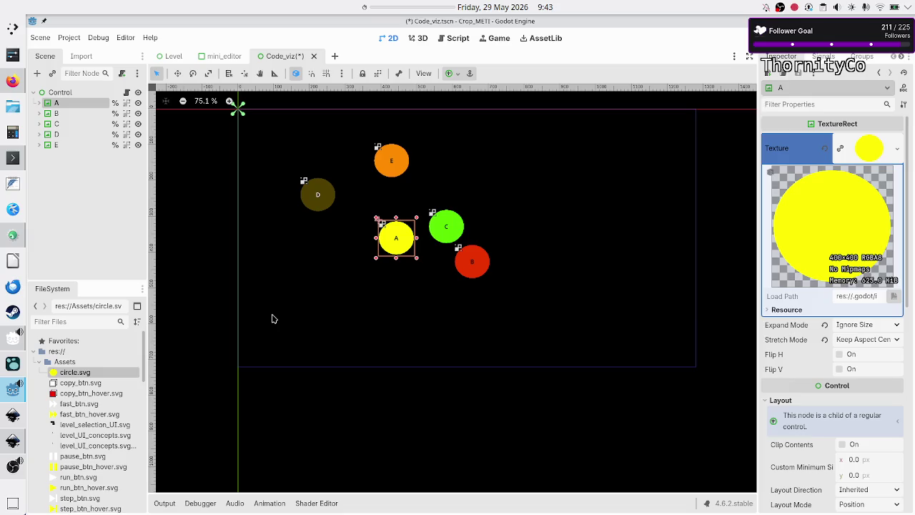
{"action": "left_click", "coordinate": [457, 37]}
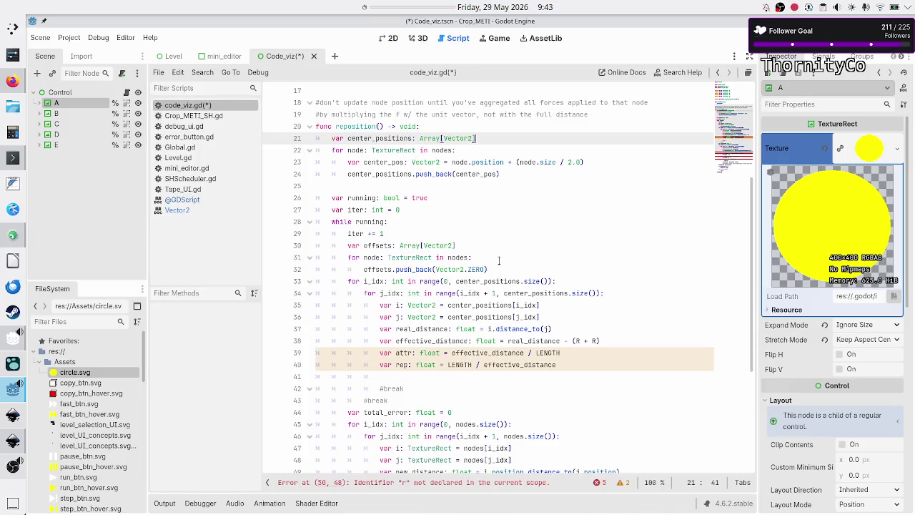
{"action": "scroll", "coordinate": [450, 238], "scroll_direction": "up", "scroll_amount": 4}
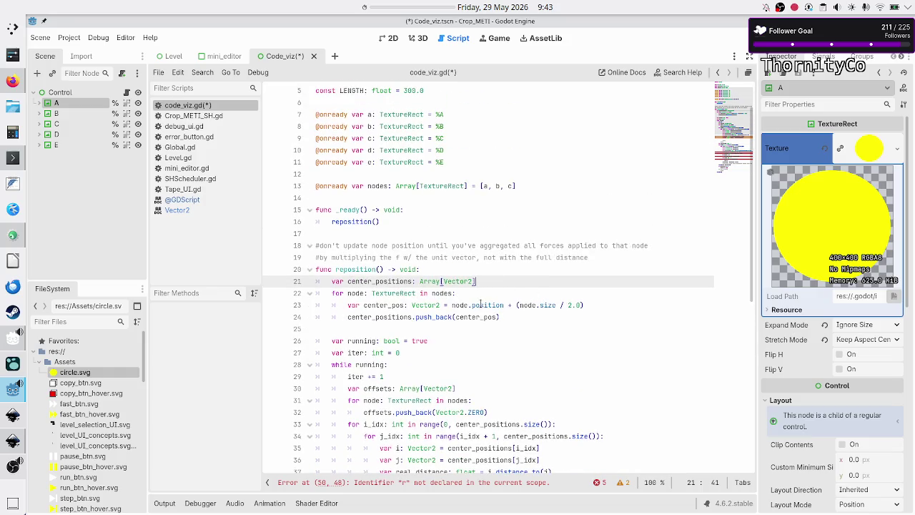
{"action": "double_click", "coordinate": [481, 304]}
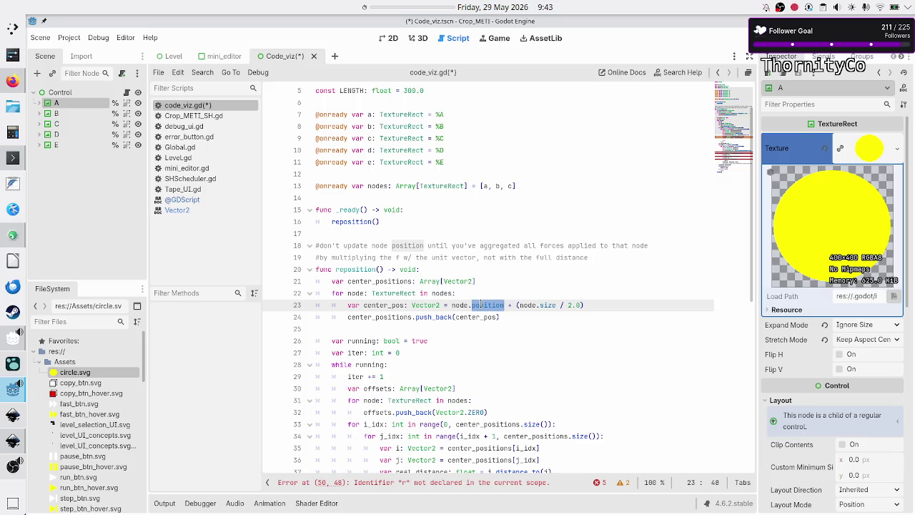
{"action": "double_click", "coordinate": [546, 304]}
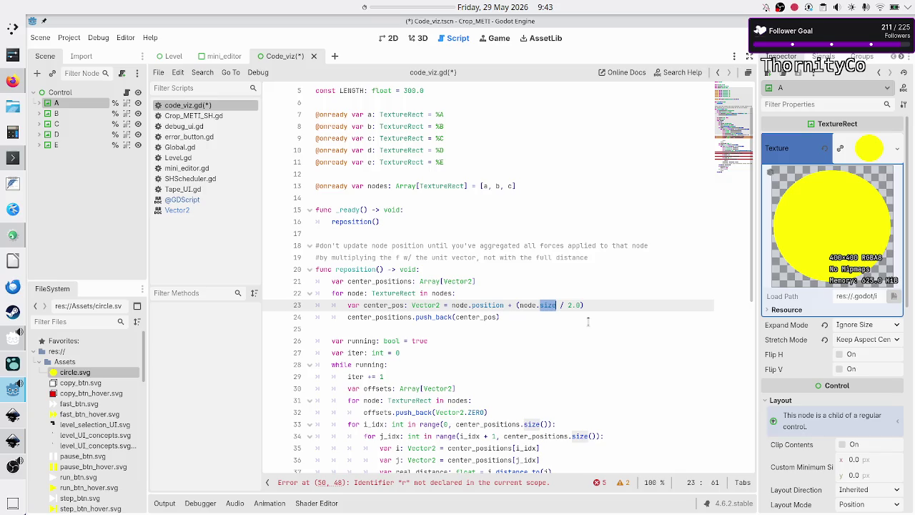
{"action": "double_click", "coordinate": [381, 281]}
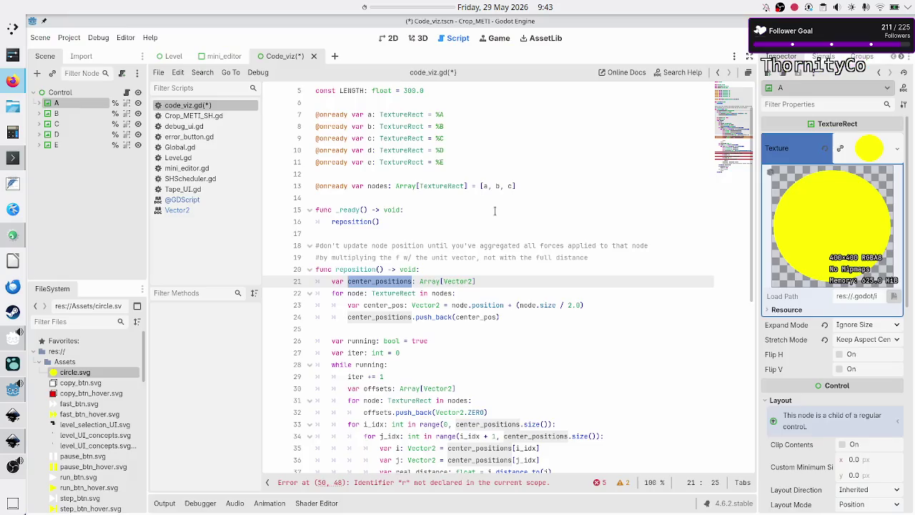
{"action": "left_click", "coordinate": [390, 37]}
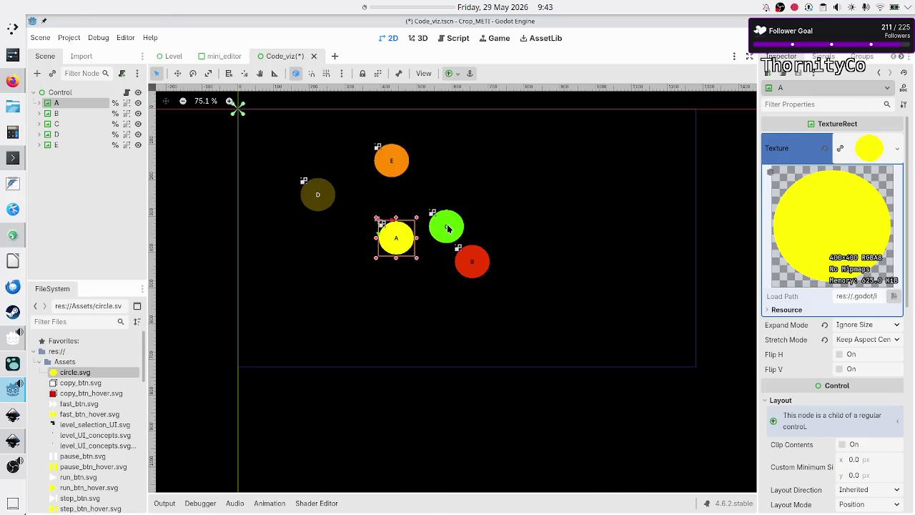
{"action": "key", "text": "alt+Tab"}
{"action": "key", "text": "alt+Tab"}
{"action": "left_click", "coordinate": [458, 38]}
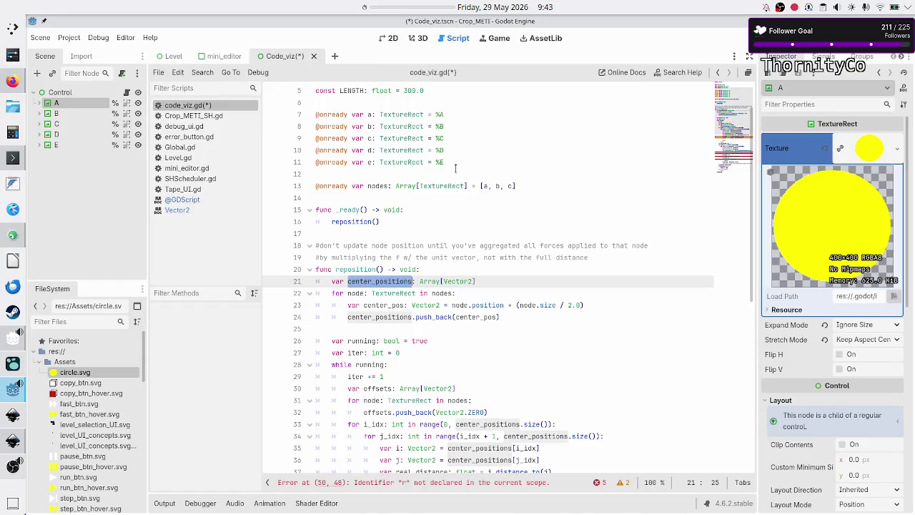
{"action": "left_click", "coordinate": [502, 290]}
{"action": "scroll", "coordinate": [507, 289], "scroll_direction": "down", "scroll_amount": 7}
{"action": "scroll", "coordinate": [512, 288], "scroll_direction": "up", "scroll_amount": 2}
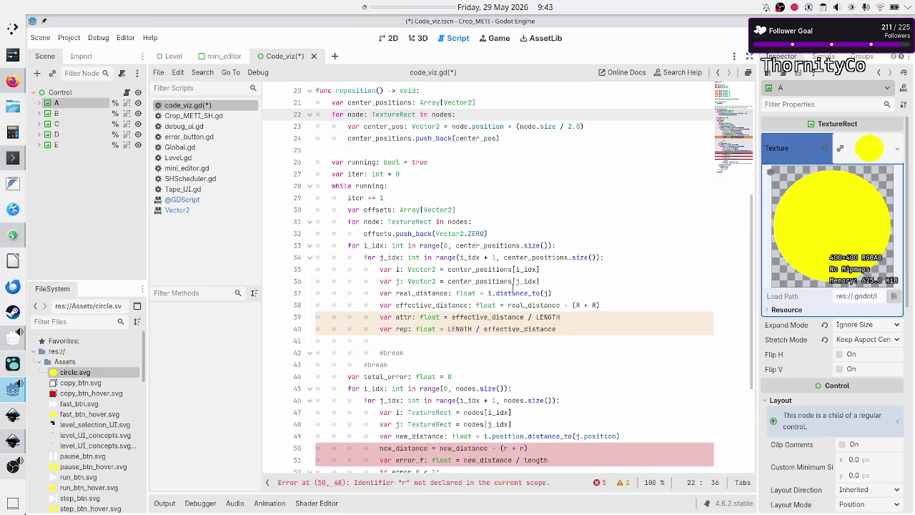
{"action": "left_click", "coordinate": [519, 143]}
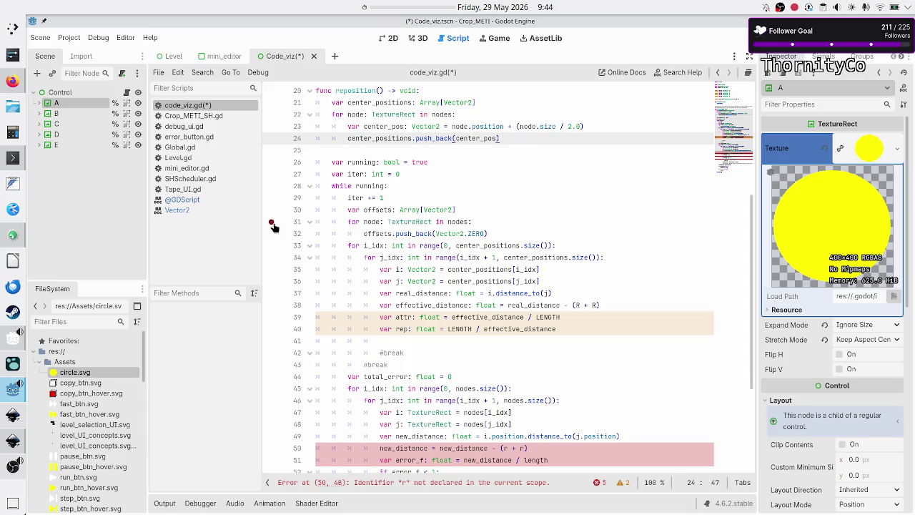
{"action": "left_click", "coordinate": [13, 81]}
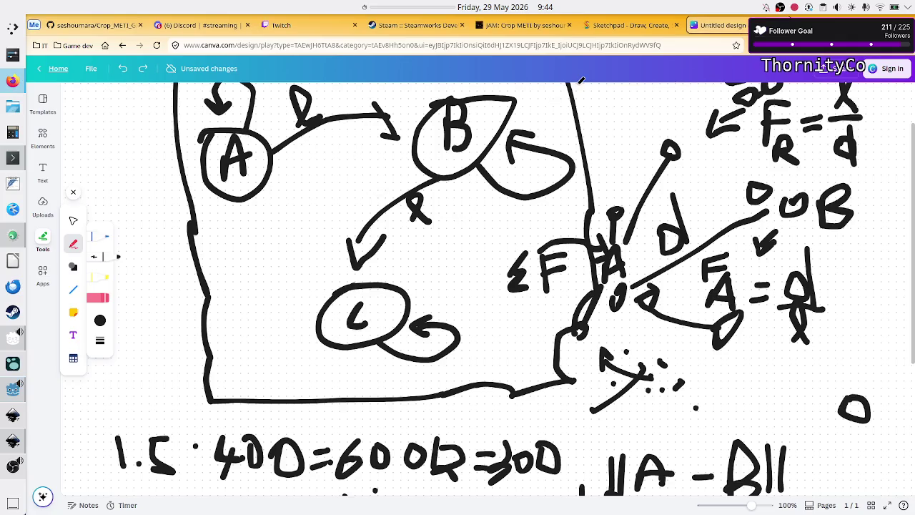
{"action": "left_click", "coordinate": [629, 27]}
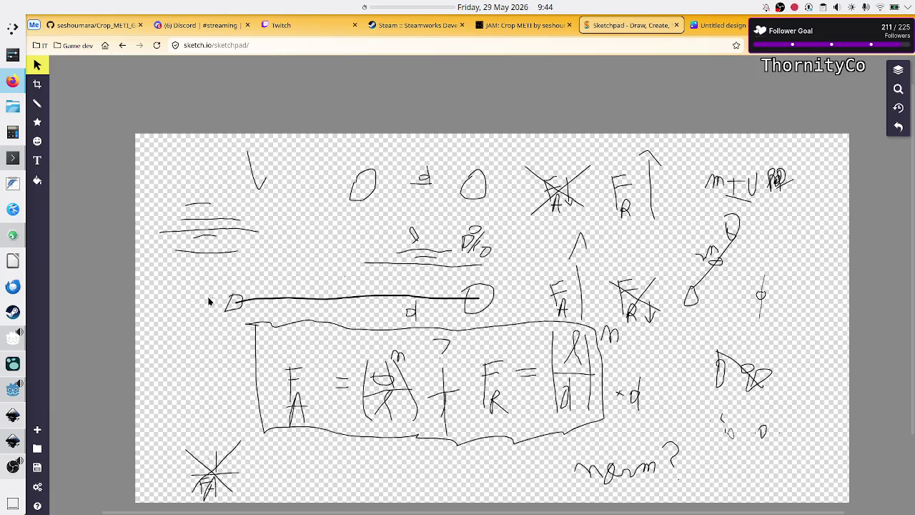
{"action": "left_click", "coordinate": [712, 27]}
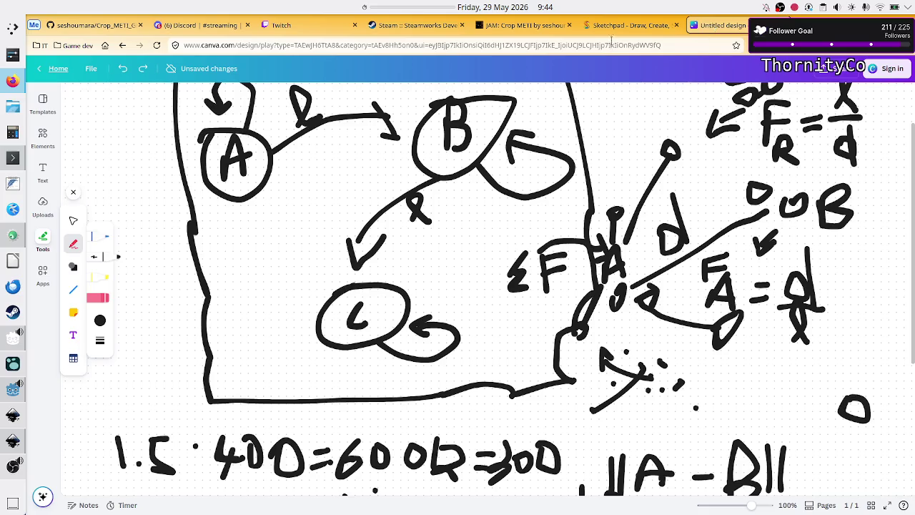
{"action": "left_click", "coordinate": [613, 27]}
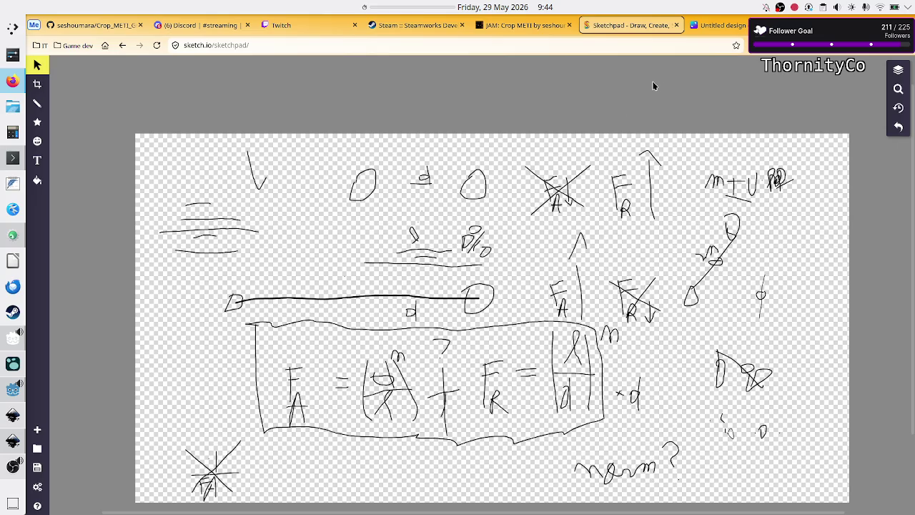
{"action": "left_click", "coordinate": [724, 23]}
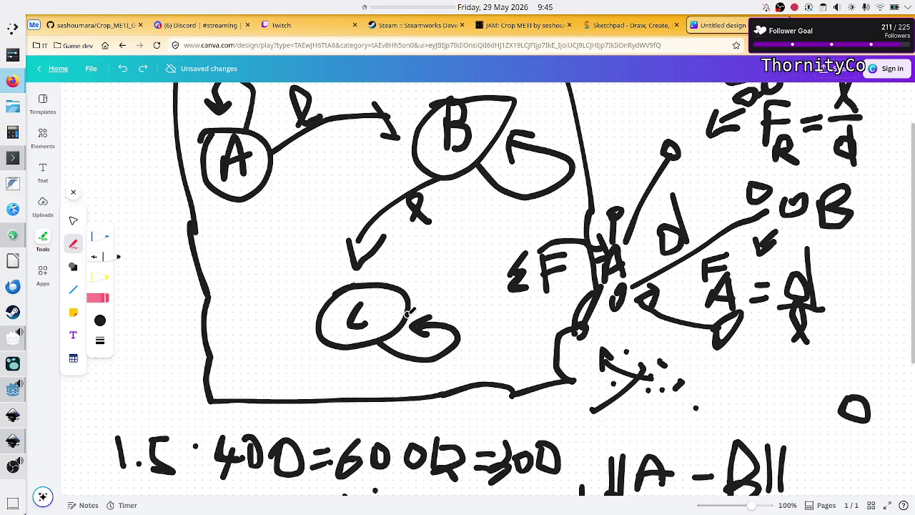
{"action": "scroll", "coordinate": [408, 312], "scroll_direction": "up", "scroll_amount": 2}
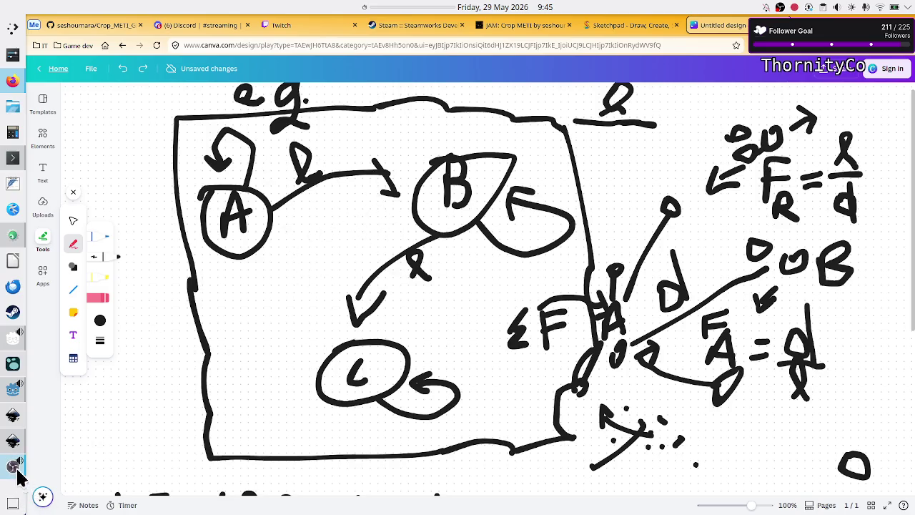
{"action": "left_click", "coordinate": [13, 389]}
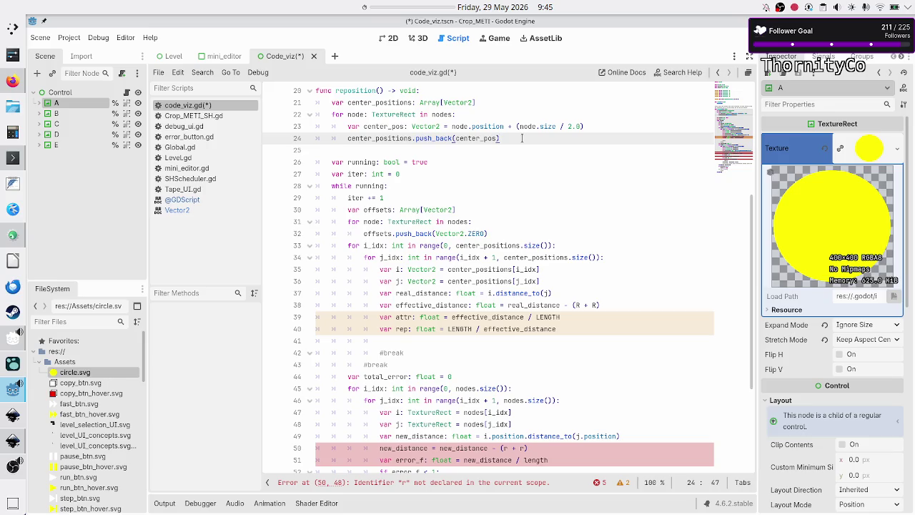
Step: Move through the reposition() body and add a new indented line after line 24
{"action": "scroll", "coordinate": [522, 138], "scroll_direction": "up", "scroll_amount": 2}
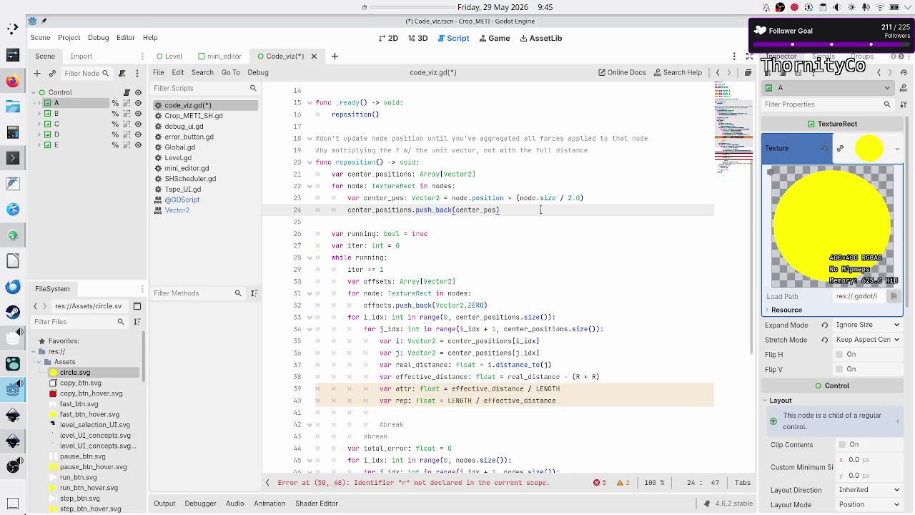
{"action": "key", "text": "Down"}
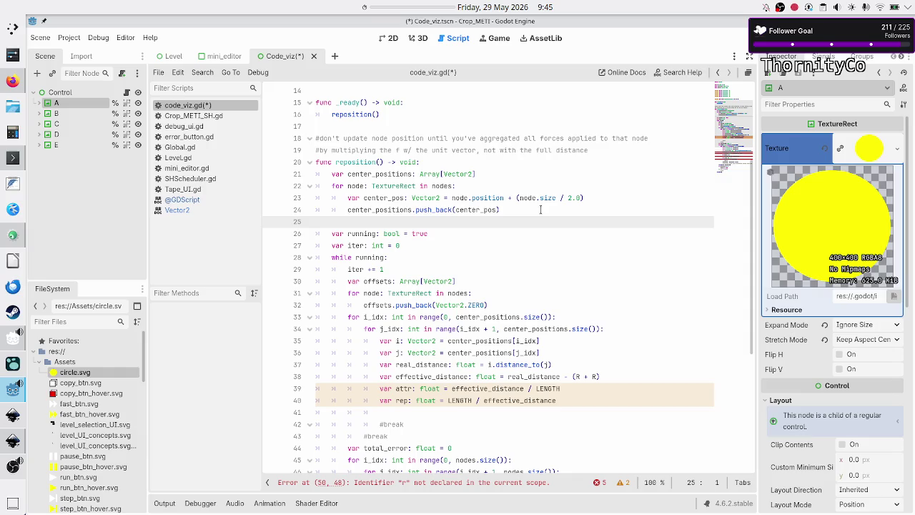
{"action": "key", "text": "Down"}
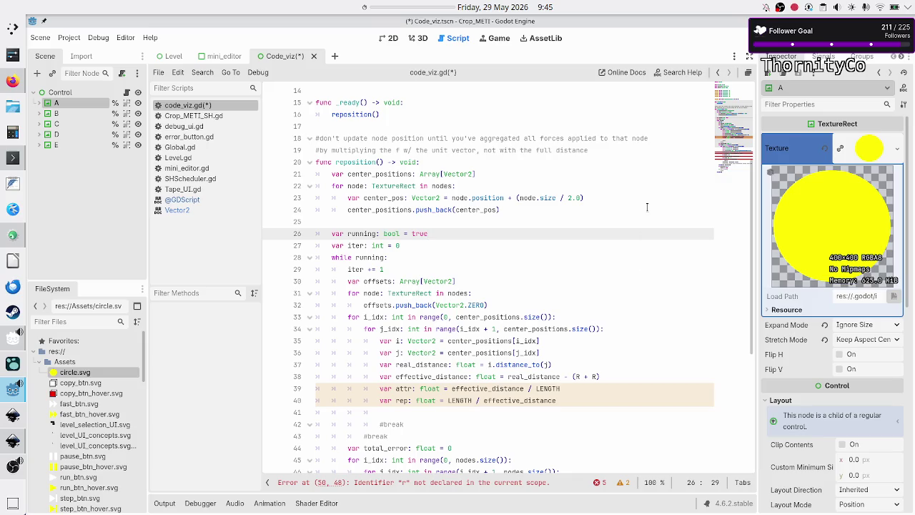
{"action": "key", "text": "Down"}
{"action": "key", "text": "Up"}
{"action": "key", "text": "Up"}
{"action": "left_click", "coordinate": [647, 206]}
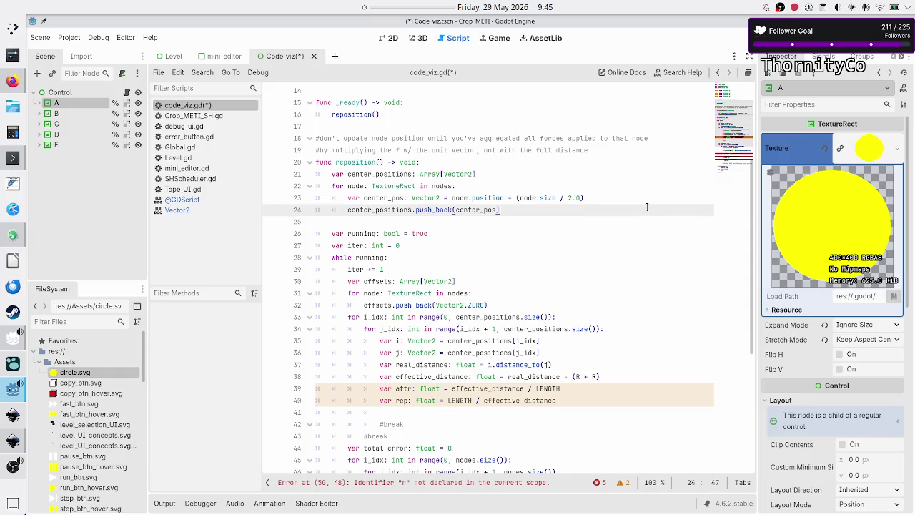
{"action": "key", "text": "Return"}
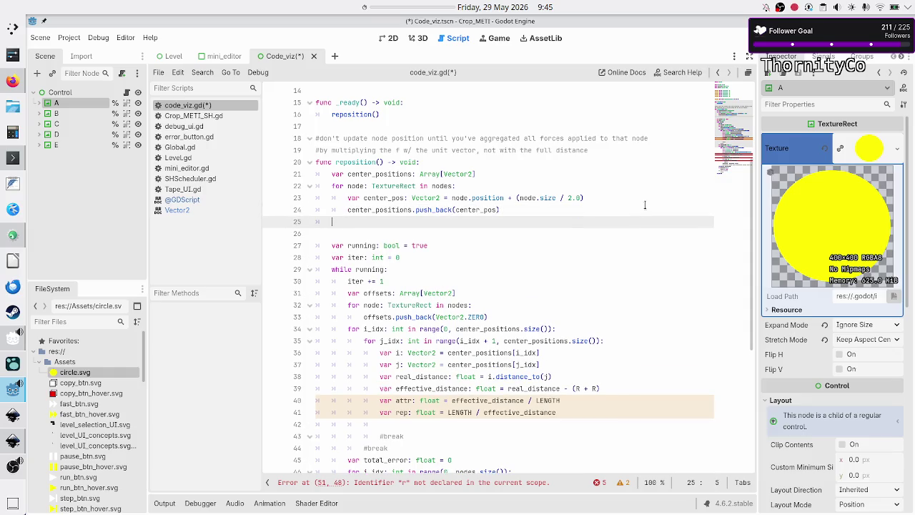
Step: Start line 25 with 'var' below the center_positions loop, then retrace the A beside ΣF in Canva
{"action": "double_click", "coordinate": [389, 209]}
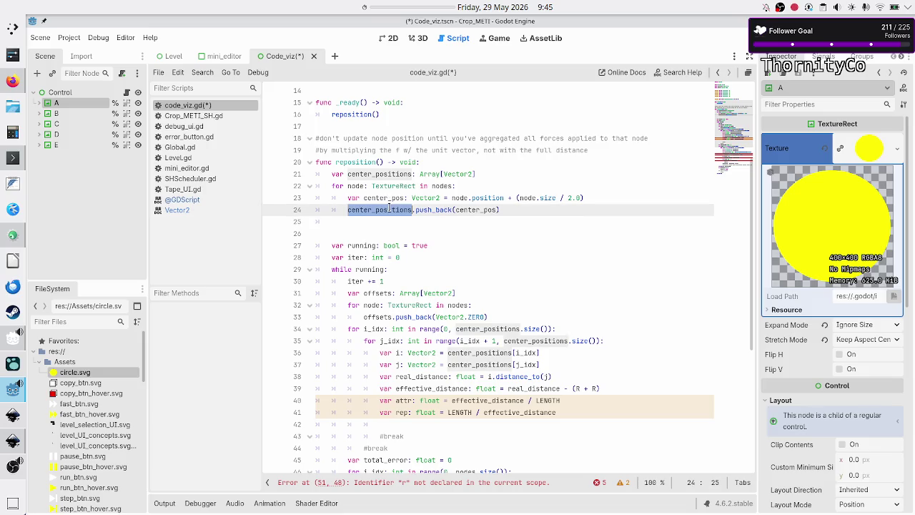
{"action": "left_click", "coordinate": [353, 230]}
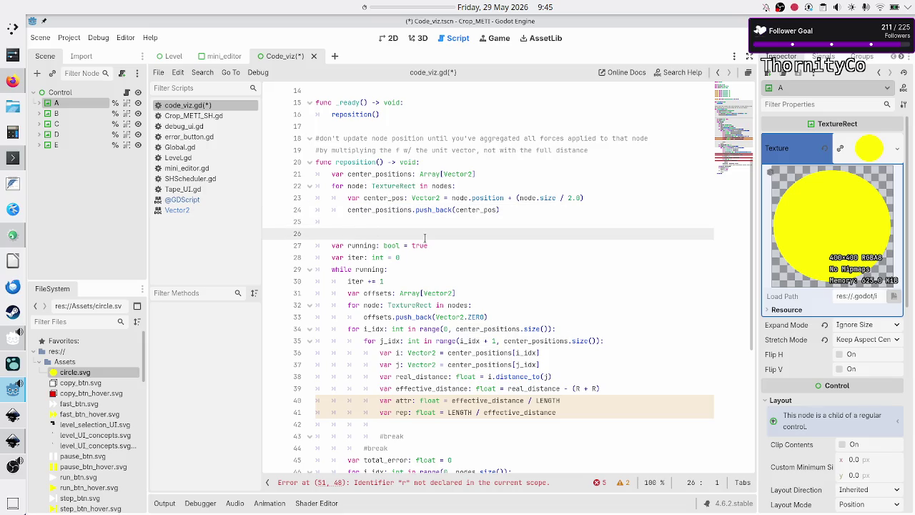
{"action": "key", "text": "Left"}
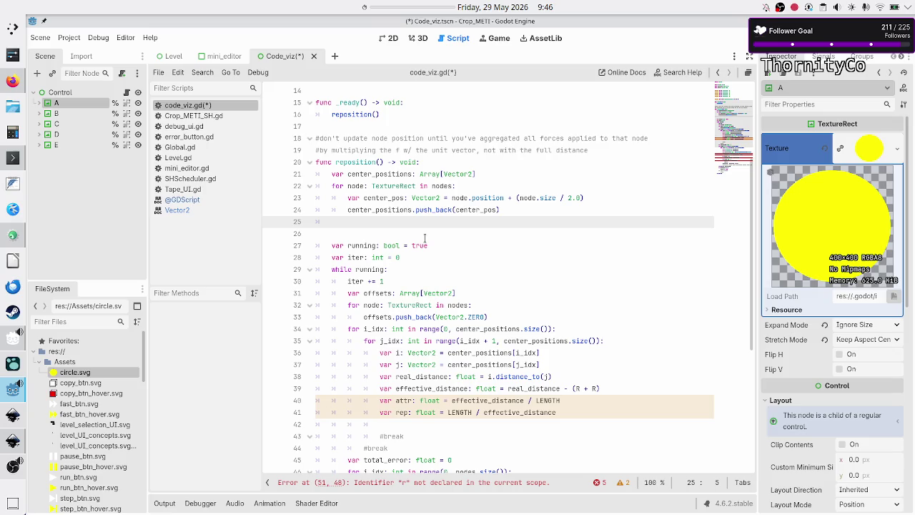
{"action": "type", "text": "var"}
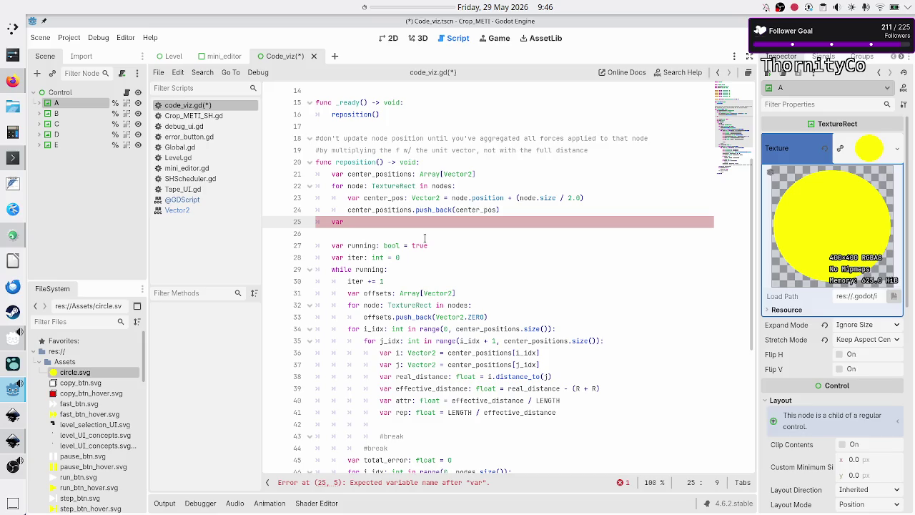
{"action": "key", "text": "alt+Tab"}
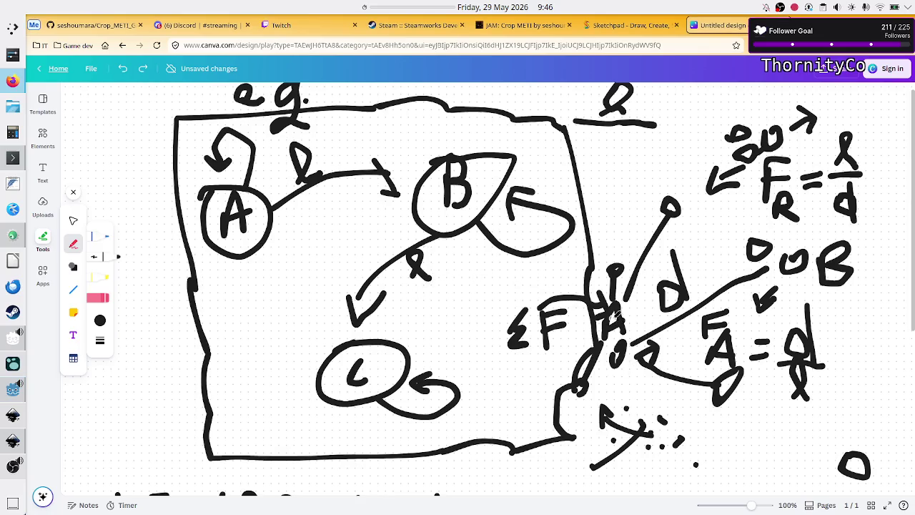
{"action": "mouse_move", "coordinate": [629, 305]}
{"action": "left_mouse_down"}
{"action": "mouse_move", "coordinate": [606, 318]}
{"action": "mouse_move", "coordinate": [623, 319]}
{"action": "left_mouse_up"}
Step: Undo the retraced A stroke beside ΣF and return to the Godot script
{"action": "key", "text": "ctrl+z"}
{"action": "key", "text": "alt+Tab"}
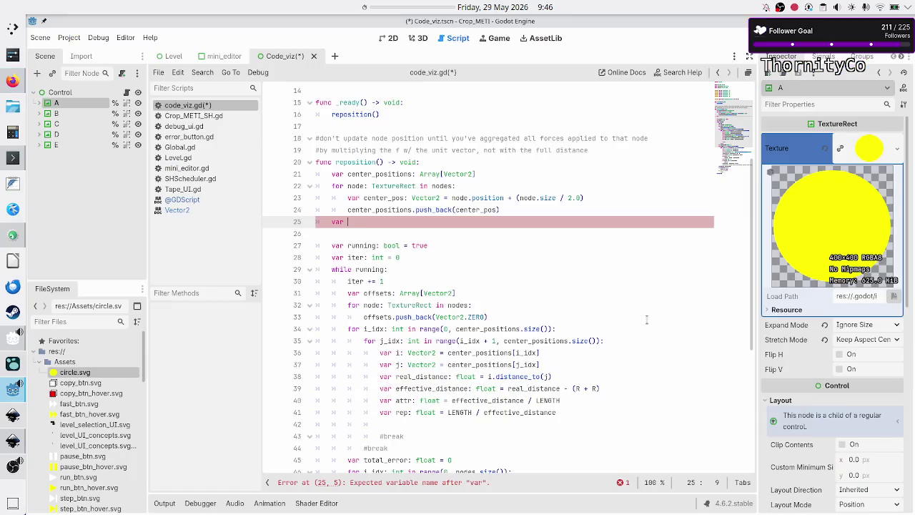
Step: Complete line 25 as 'var offsets: Array[Vector2]' and switch over to Canva
{"action": "type", "text": "offsets"}
{"action": "type", "text": ":"}
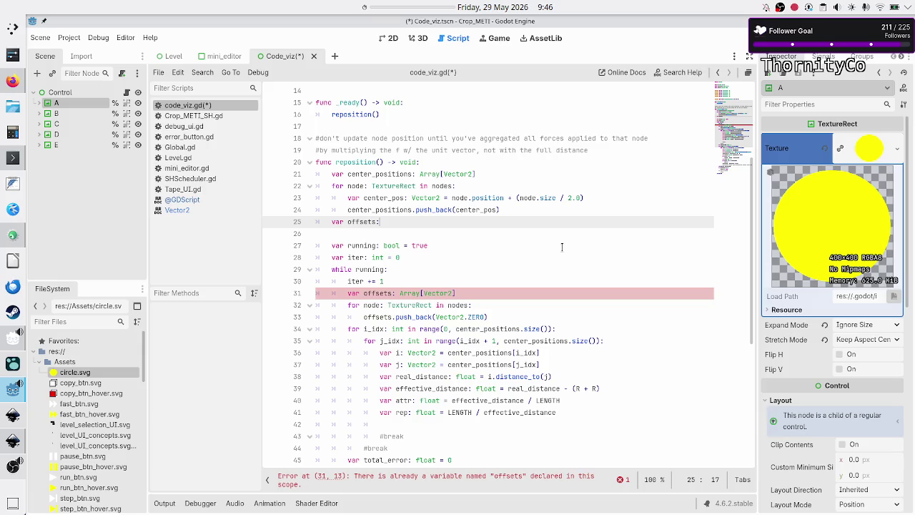
{"action": "type", "text": " Array[Vector2"}
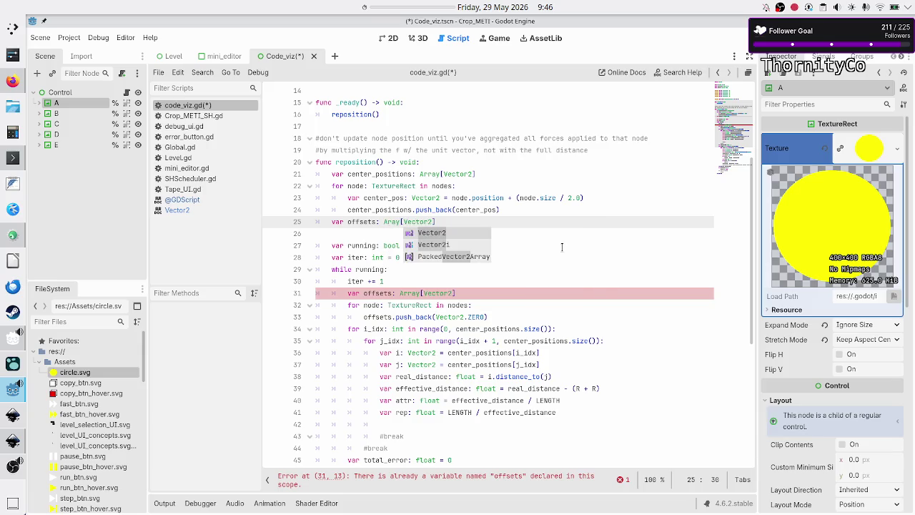
{"action": "left_click", "coordinate": [7, 464]}
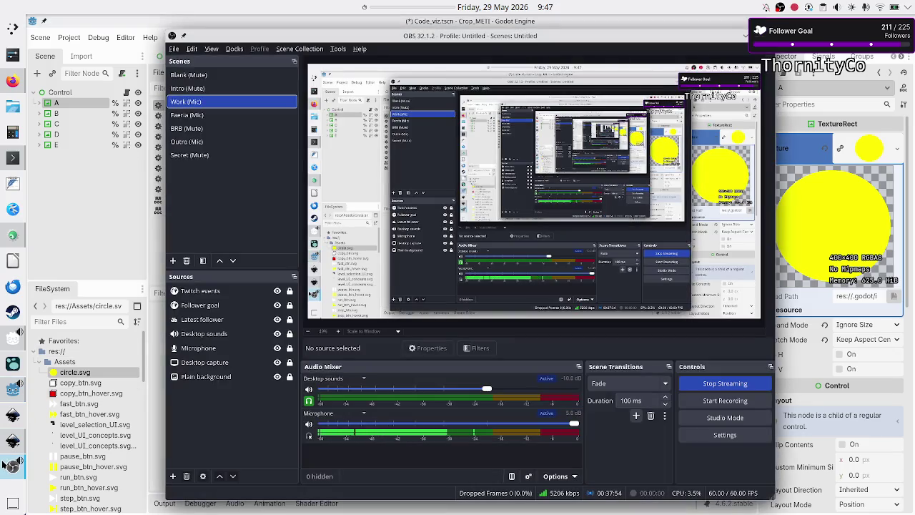
{"action": "left_click", "coordinate": [7, 465]}
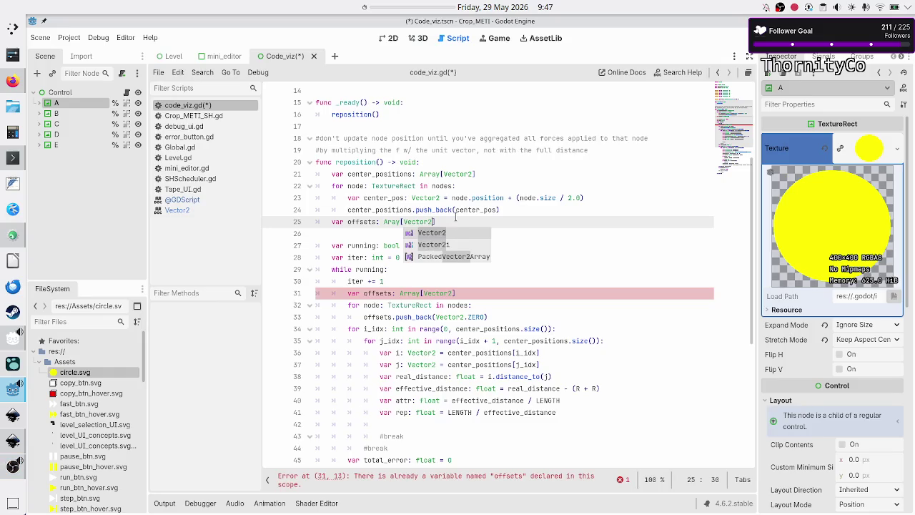
{"action": "left_click", "coordinate": [455, 218]}
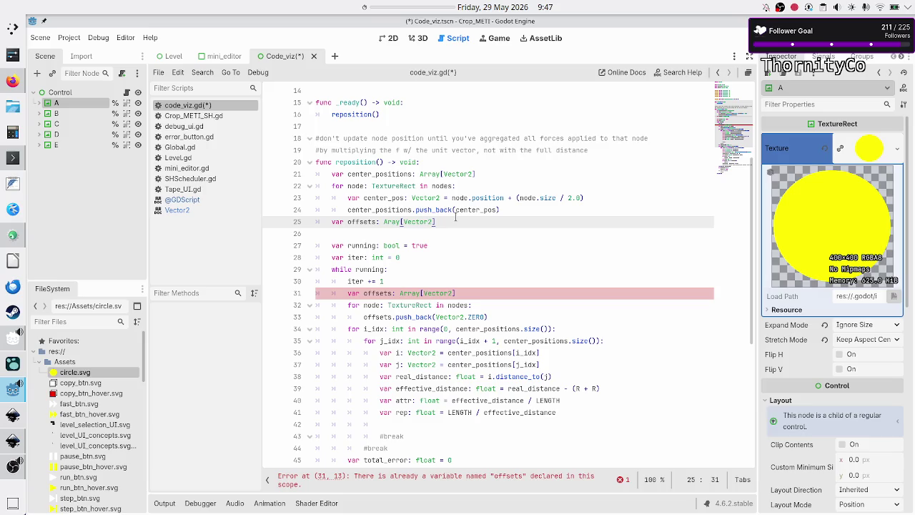
{"action": "key", "text": "alt+Tab"}
{"action": "key", "text": "alt+Tab"}
{"action": "key", "text": "alt+Tab"}
{"action": "key", "text": "alt+Tab"}
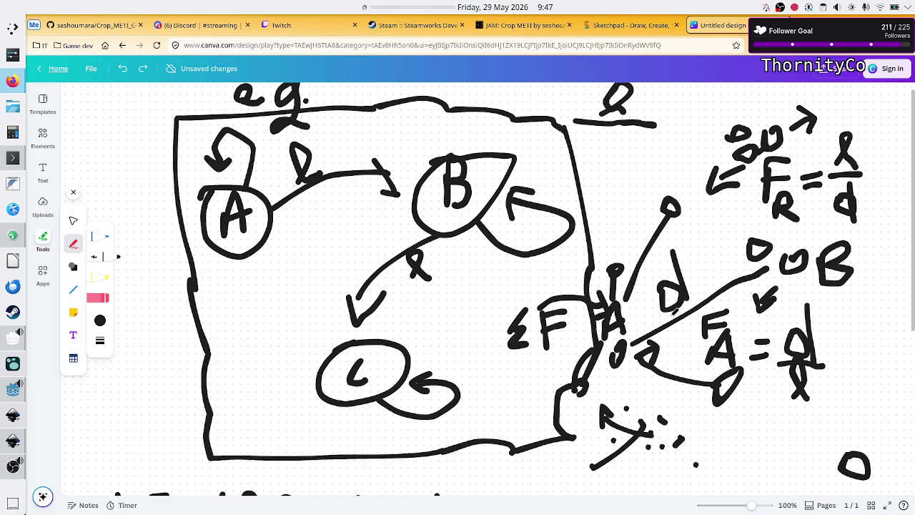
Step: Return to code_viz.gd and open a new indented line 26 below the offsets declaration
{"action": "key", "text": "alt+Tab"}
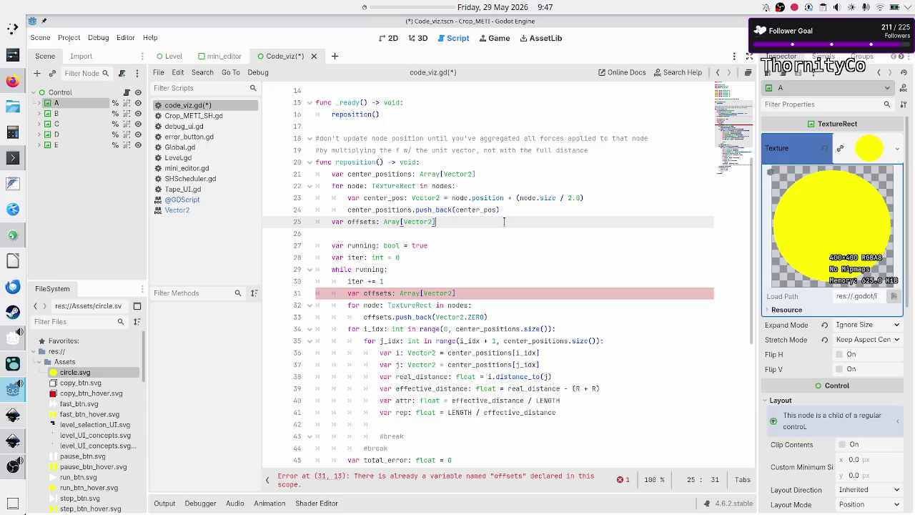
{"action": "key", "text": "Return"}
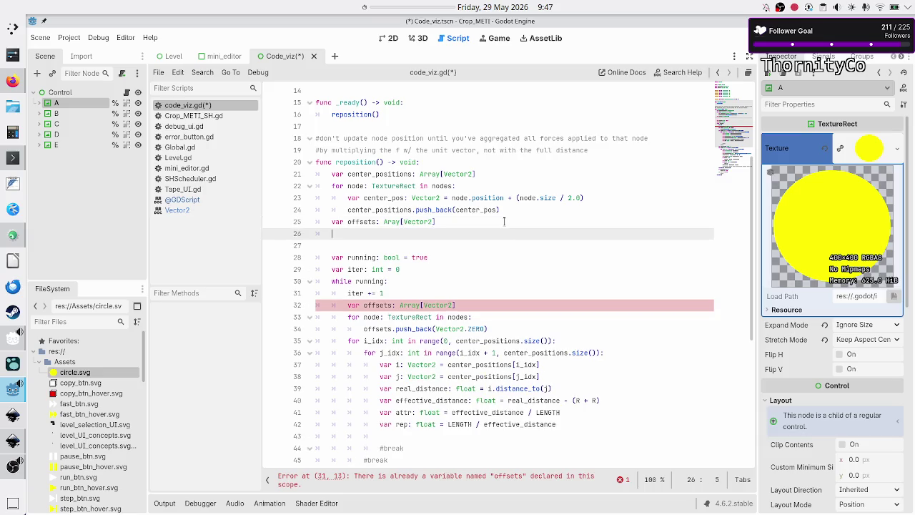
Step: Begin line 26 with 'for node: Texture', browse Texture suggestions, then view the Canva diagram
{"action": "type", "text": "for node:"}
{"action": "type", "text": " T"}
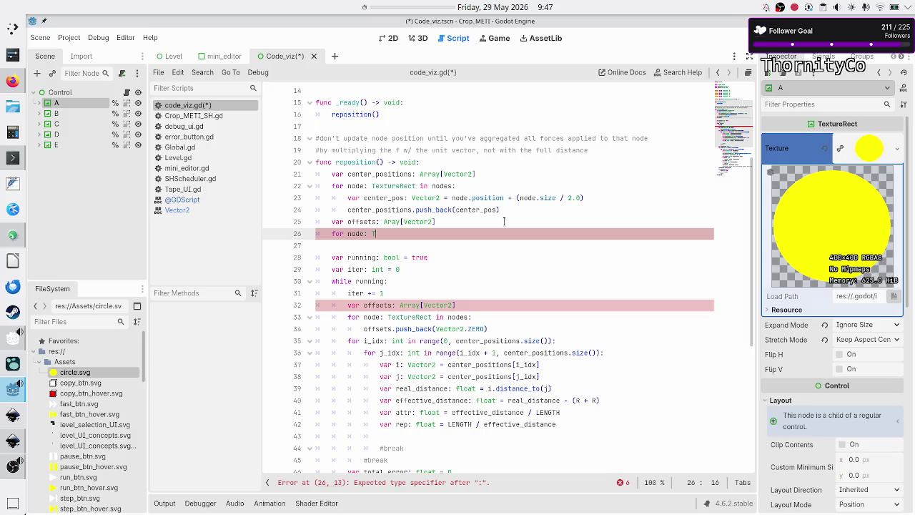
{"action": "type", "text": "exture"}
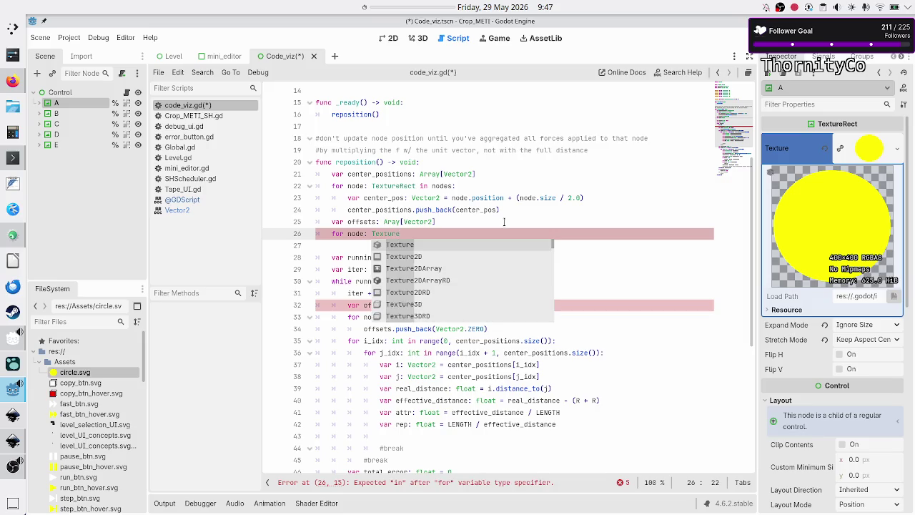
{"action": "key", "text": "Down"}
{"action": "key", "text": "Down"}
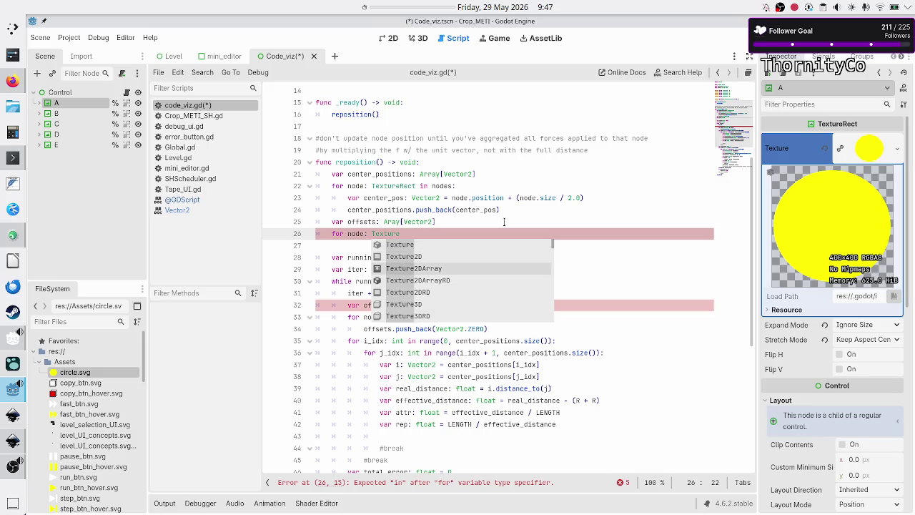
{"action": "key", "text": "alt+Tab"}
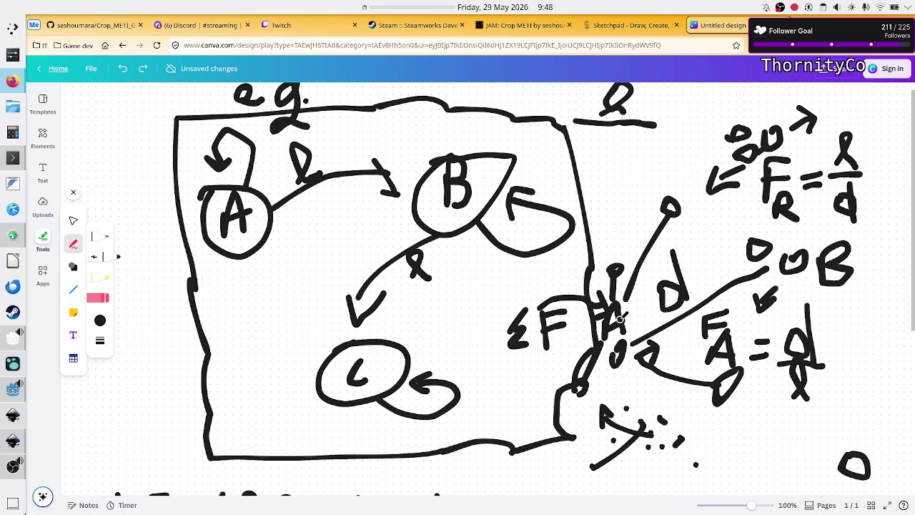
{"action": "key", "text": "alt+Tab"}
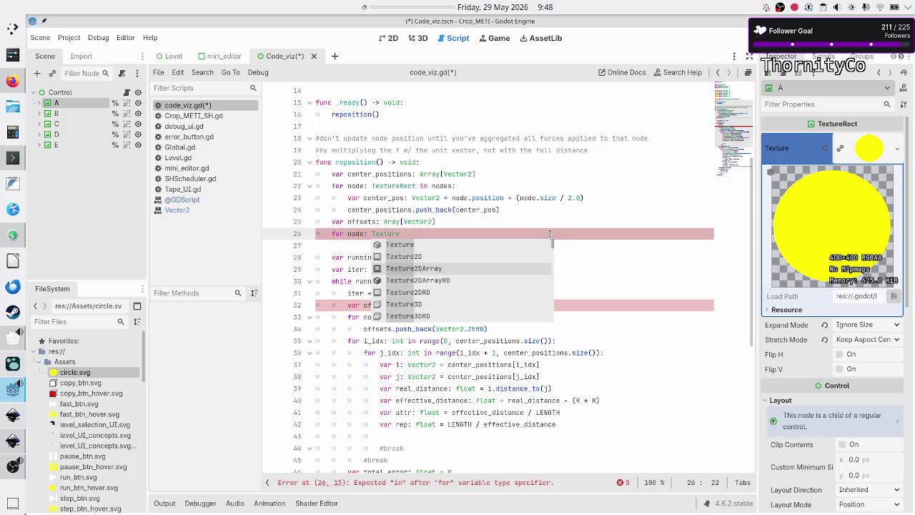
{"action": "key", "text": "alt+Tab"}
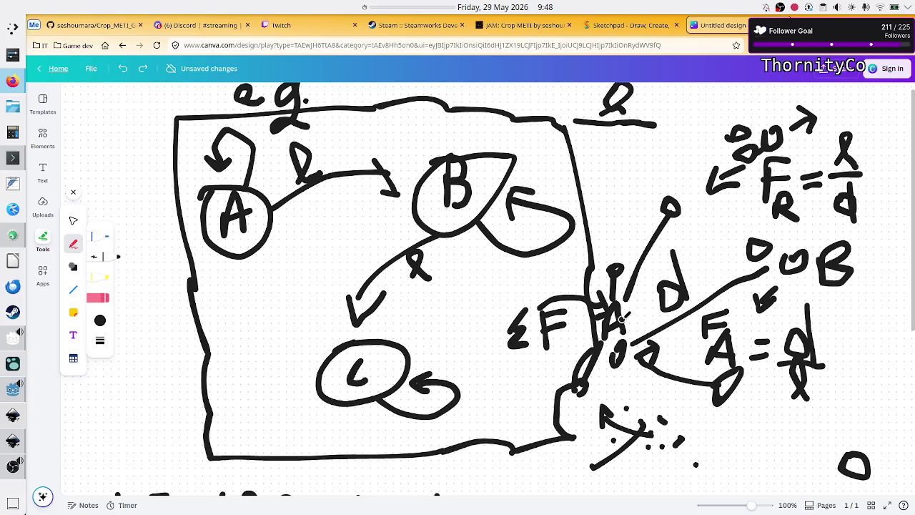
{"action": "key", "text": "alt+Tab"}
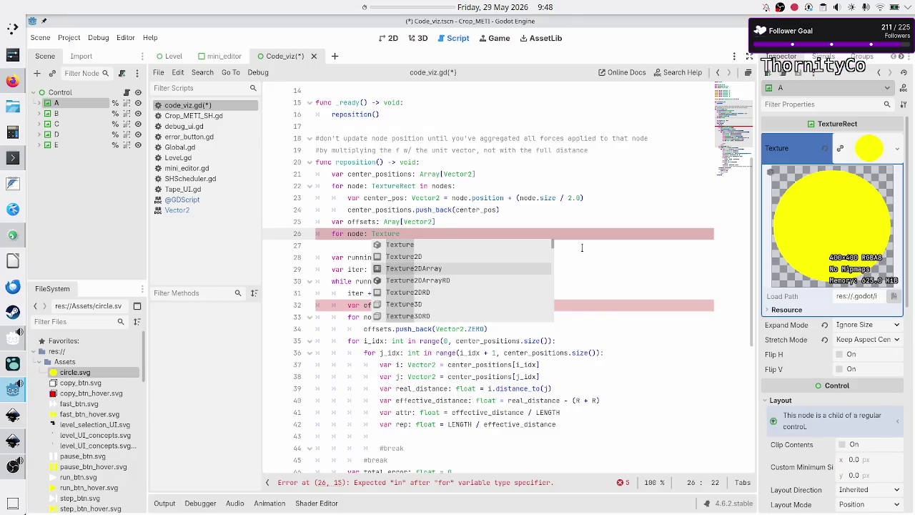
Step: Complete the 'for … in nodes:' loop header and try an offsets.push line in its body
{"action": "type", "text": "Rect in nodes:"}
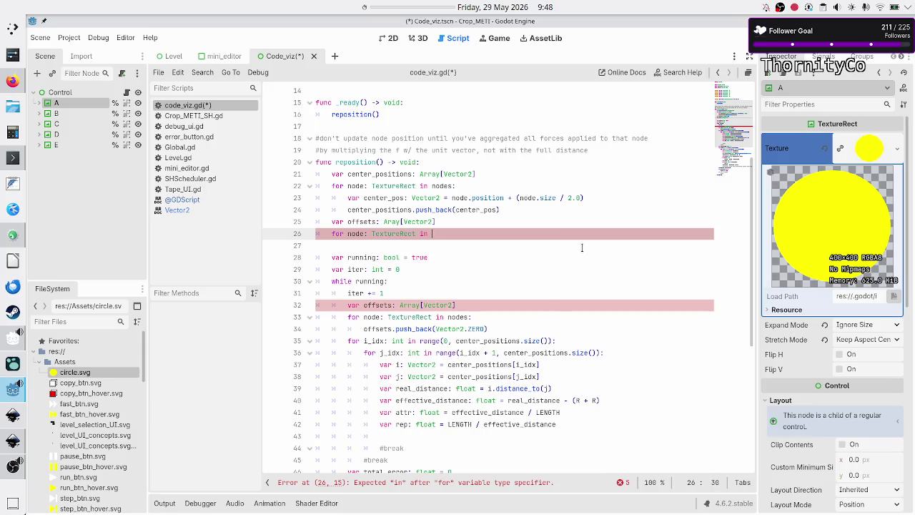
{"action": "key", "text": "Return"}
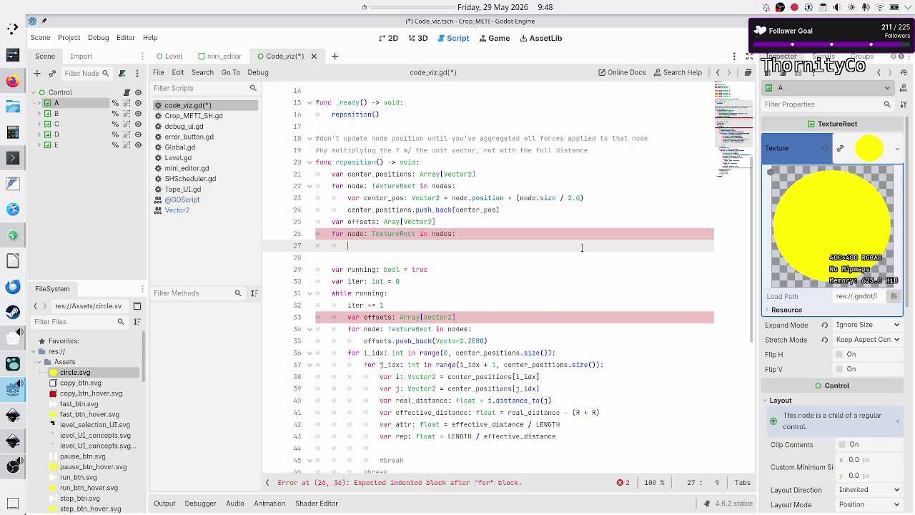
{"action": "type", "text": "offset"}
{"action": "key", "text": "Return"}
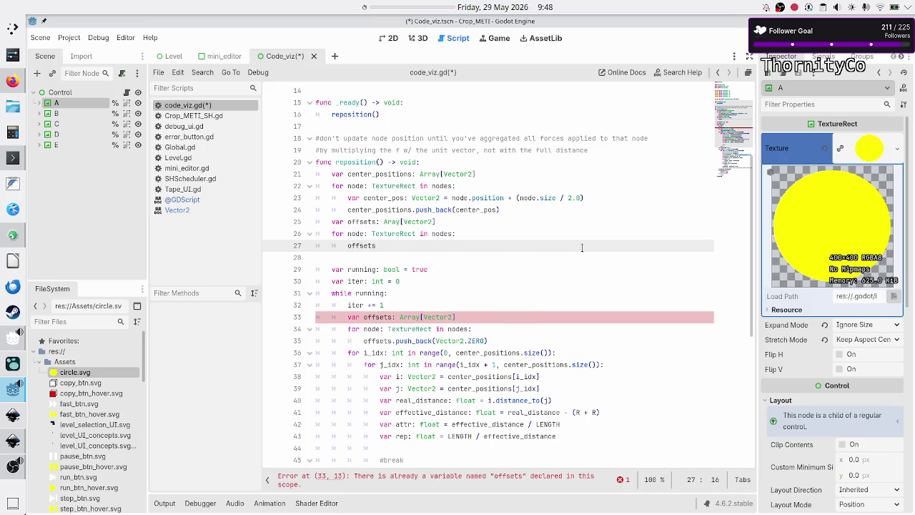
{"action": "type", "text": ".push"}
{"action": "key", "text": "BackSpace"}
{"action": "key", "text": "BackSpace"}
{"action": "key", "text": "BackSpace"}
Step: Select the drafted offsets lines 25–27 and delete them, including the stray backslash line
{"action": "key", "text": "Down"}
{"action": "key", "text": "Down"}
{"action": "key", "text": "Down"}
{"action": "key", "text": "Up"}
{"action": "key", "text": "Up"}
{"action": "key", "text": "Up"}
{"action": "key", "text": "Up"}
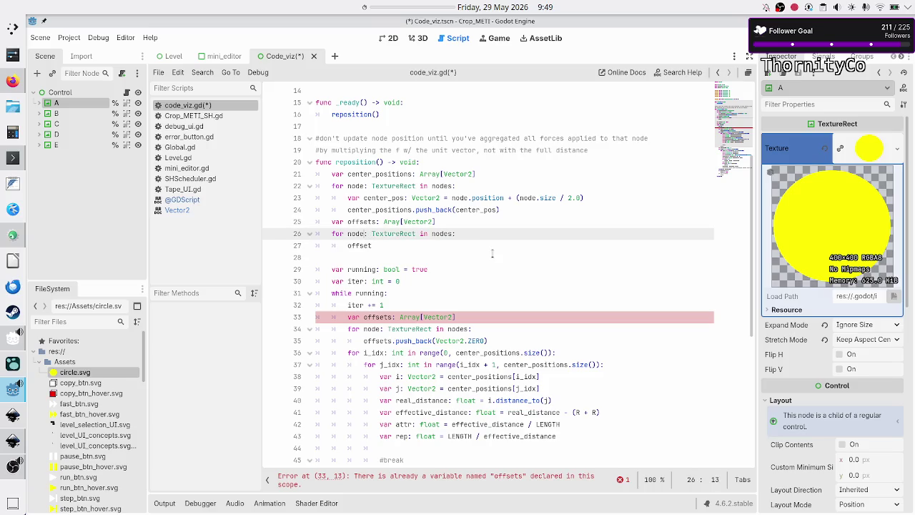
{"action": "key", "text": "Left"}
{"action": "key", "text": "Left"}
{"action": "key", "text": "Left"}
{"action": "key", "text": "Down"}
{"action": "key", "text": "Up"}
{"action": "key", "text": "Up"}
{"action": "key", "text": "Home"}
{"action": "key", "text": "shift+Down"}
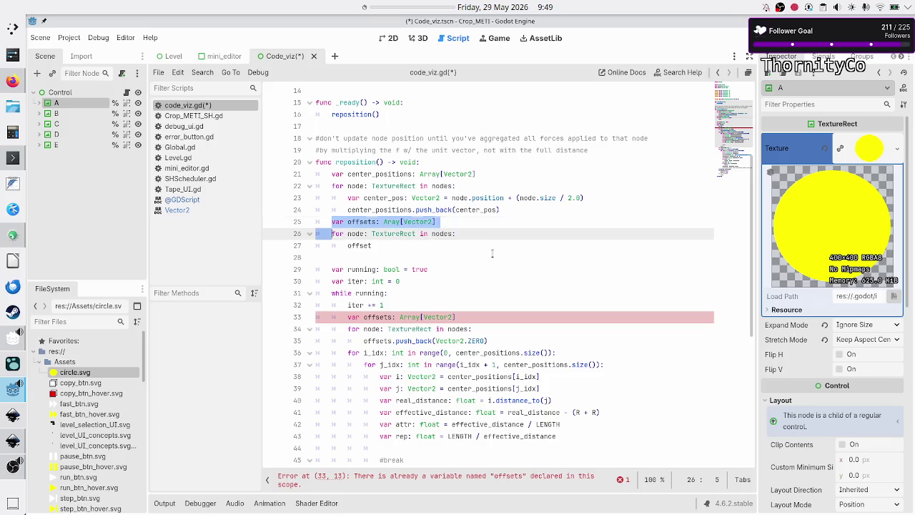
{"action": "key", "text": "shift+Down"}
{"action": "key", "text": "shift+End"}
{"action": "type", "text": "\\"}
{"action": "key", "text": "BackSpace"}
{"action": "key", "text": "BackSpace"}
{"action": "key", "text": "BackSpace"}
{"action": "key", "text": "Down"}
{"action": "key", "text": "Down"}
{"action": "key", "text": "Down"}
{"action": "key", "text": "Down"}
{"action": "key", "text": "Down"}
{"action": "key", "text": "Home"}
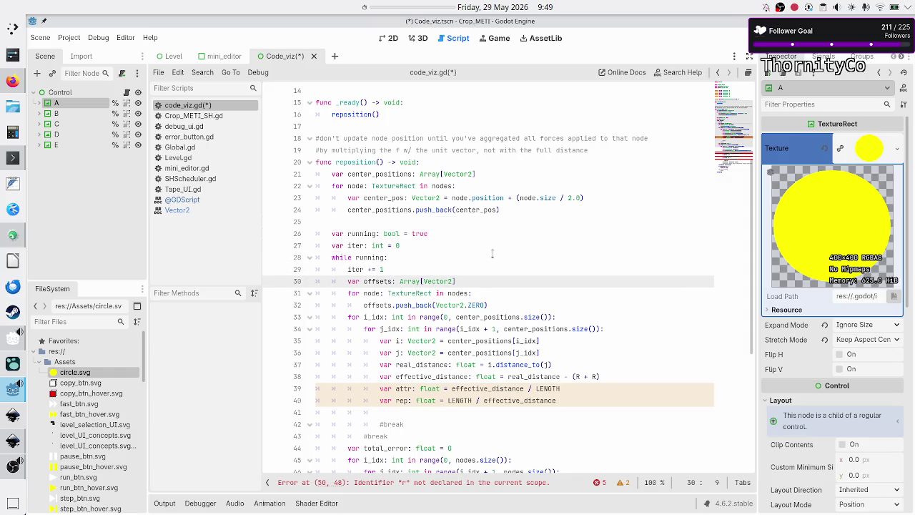
{"action": "key", "text": "shift+Down"}
{"action": "key", "text": "Home"}
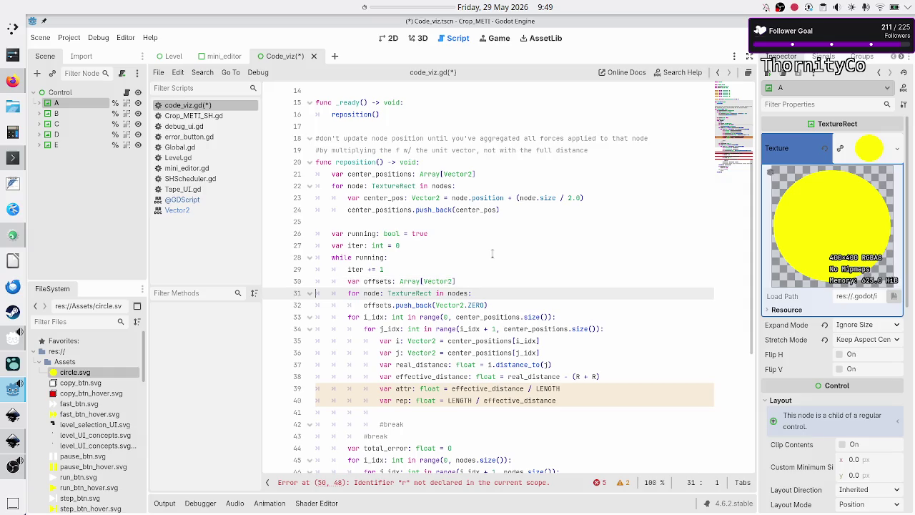
{"action": "key", "text": "shift+Down"}
{"action": "key", "text": "shift+Down"}
{"action": "key", "text": "shift+Left"}
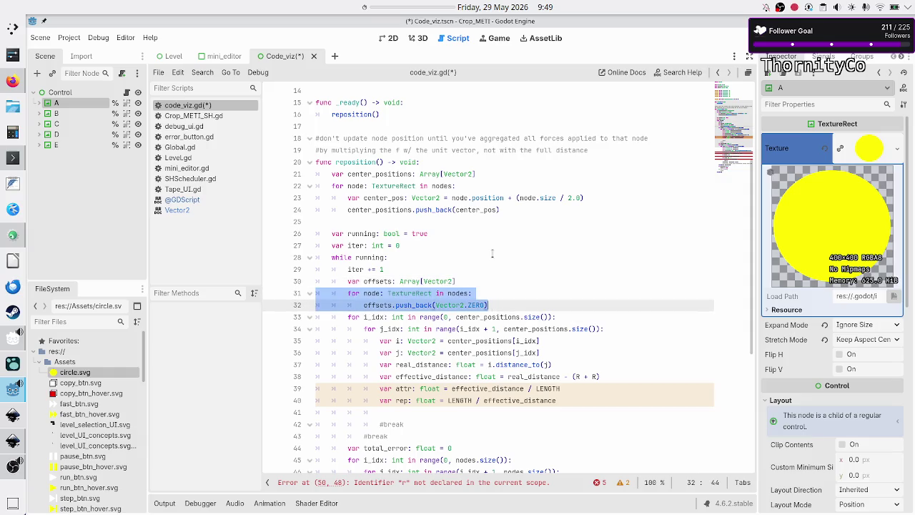
{"action": "key", "text": "Right"}
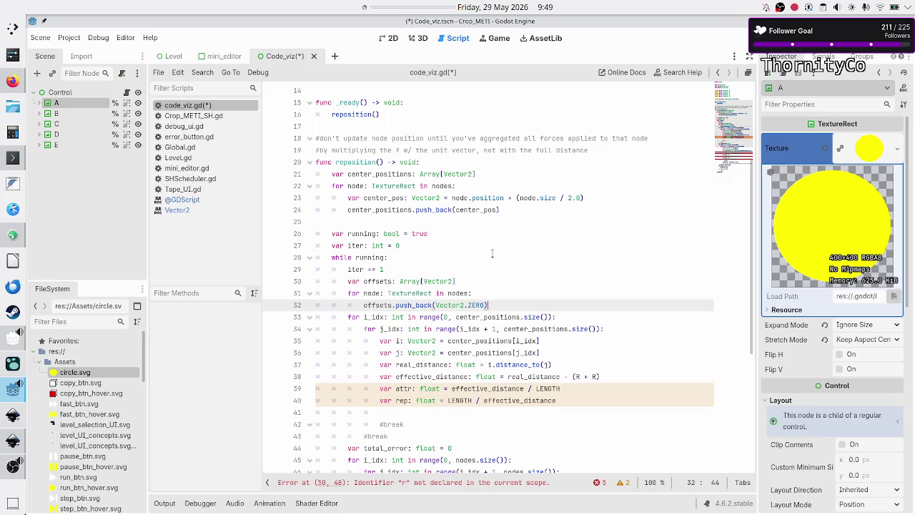
{"action": "key", "text": "Right"}
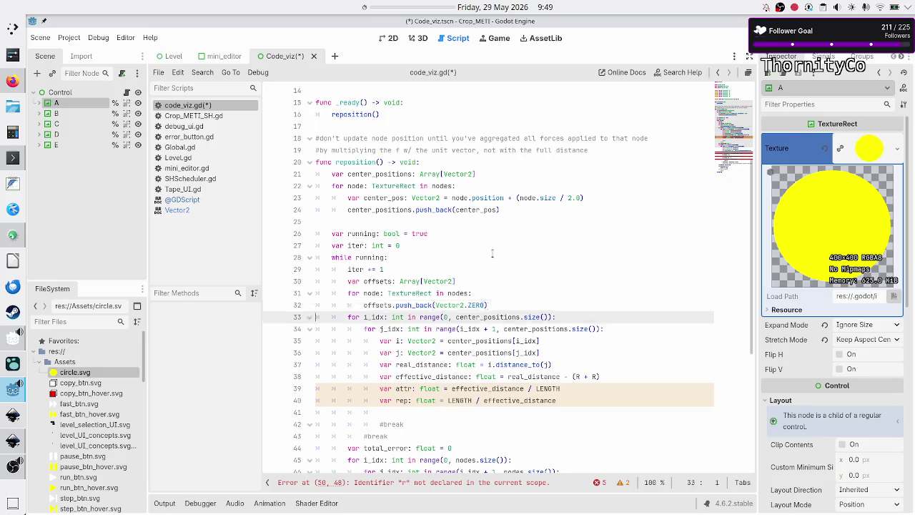
{"action": "key", "text": "Right"}
{"action": "key", "text": "Right"}
{"action": "key", "text": "Right"}
{"action": "key", "text": "Right"}
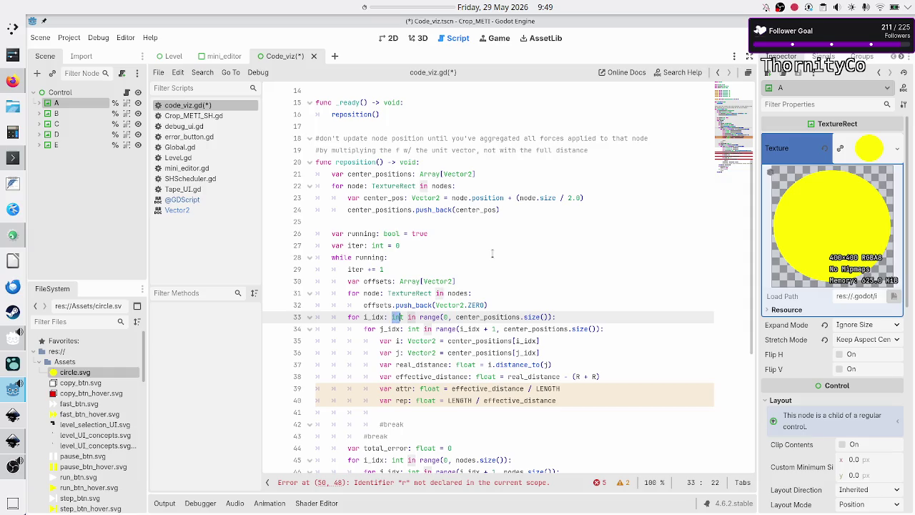
{"action": "key", "text": "Down"}
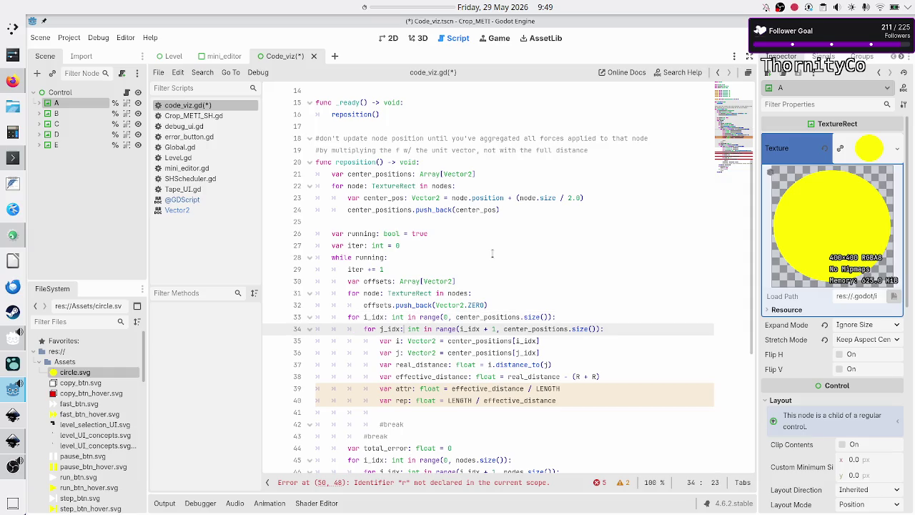
{"action": "key", "text": "Right"}
{"action": "key", "text": "Right"}
{"action": "key", "text": "Right"}
{"action": "key", "text": "shift+Right"}
{"action": "key", "text": "shift+Right"}
{"action": "key", "text": "shift+Right"}
{"action": "key", "text": "shift+Right"}
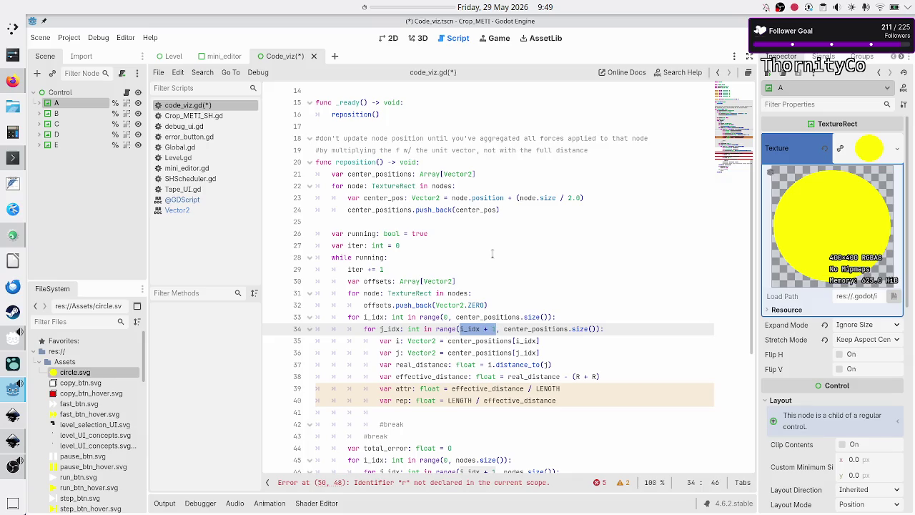
{"action": "key", "text": "Right"}
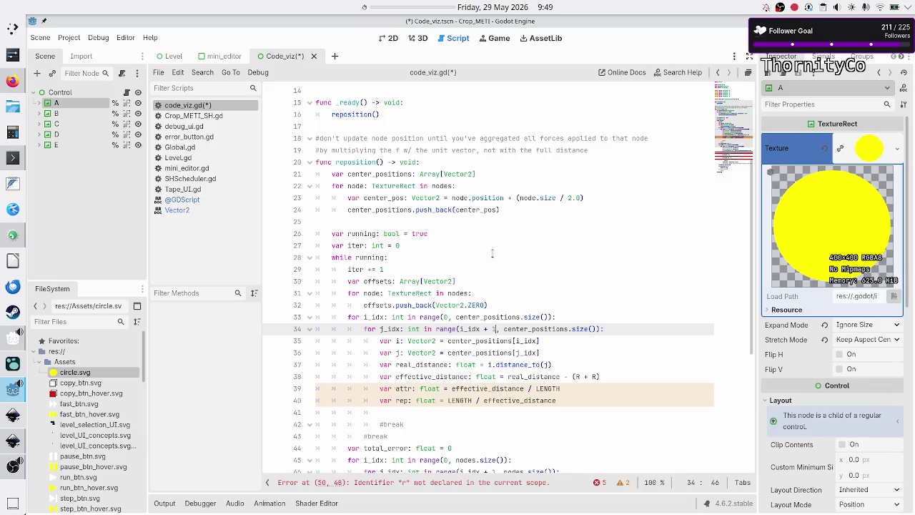
{"action": "key", "text": "shift+Left"}
{"action": "key", "text": "shift+Left"}
{"action": "key", "text": "shift+Left"}
{"action": "key", "text": "Right"}
{"action": "key", "text": "shift+Right"}
{"action": "key", "text": "shift+Right"}
{"action": "key", "text": "shift+Right"}
{"action": "key", "text": "Left"}
{"action": "scroll", "coordinate": [506, 231], "scroll_direction": "up", "scroll_amount": 5}
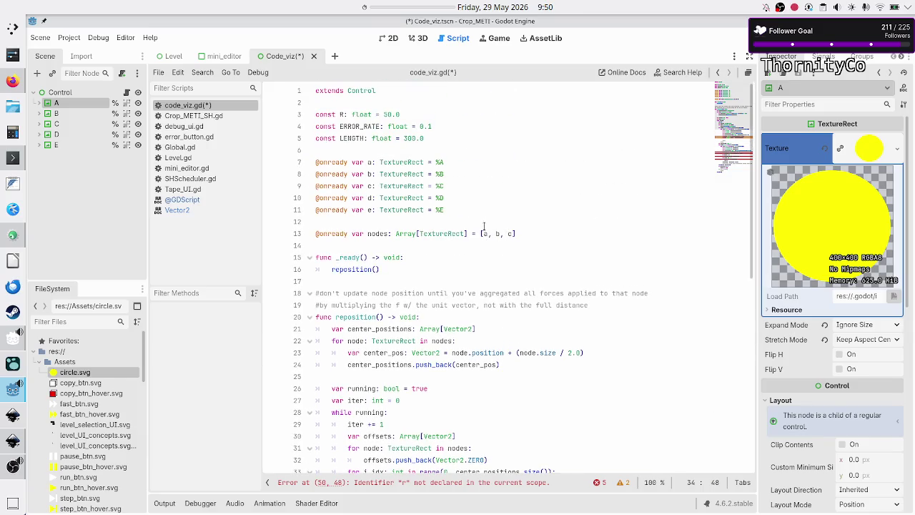
Step: Highlight 'a, b' in the nodes array at the top of the script
{"action": "left_click_drag", "start_coordinate": [483, 233], "coordinate": [516, 234]}
{"action": "left_click", "coordinate": [494, 233]}
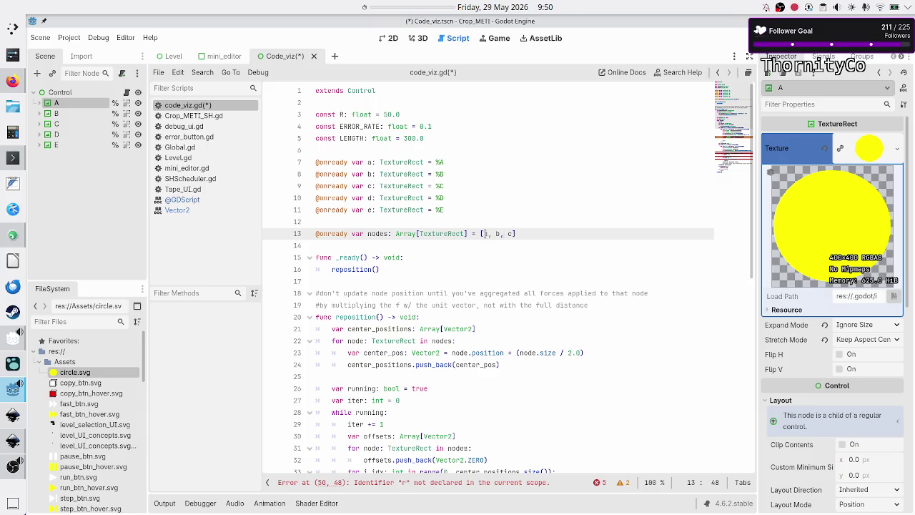
{"action": "left_click_drag", "start_coordinate": [484, 233], "coordinate": [499, 233]}
{"action": "left_click", "coordinate": [516, 301]}
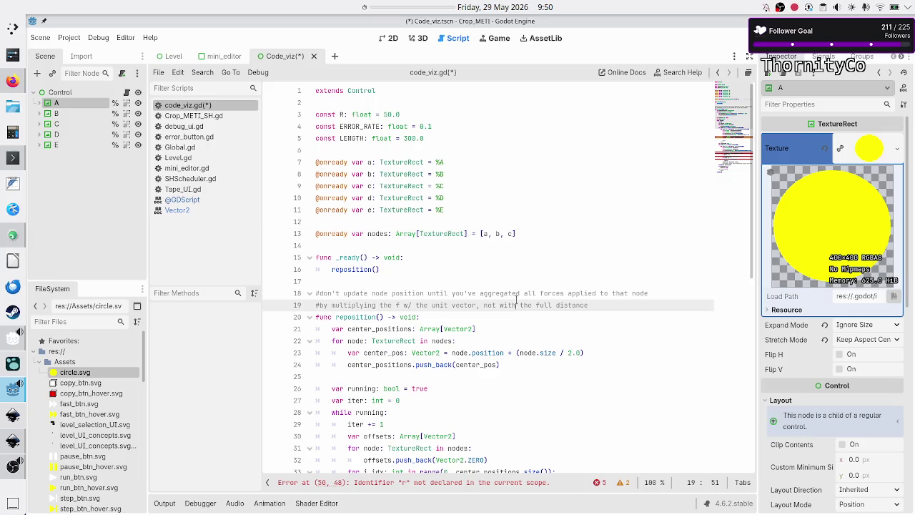
{"action": "scroll", "coordinate": [513, 320], "scroll_direction": "down", "scroll_amount": 10}
{"action": "scroll", "coordinate": [513, 320], "scroll_direction": "up", "scroll_amount": 2}
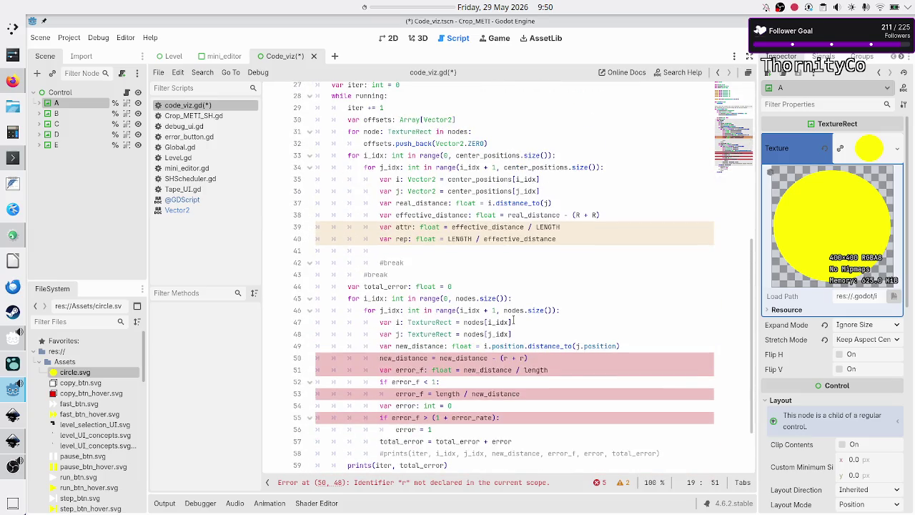
{"action": "scroll", "coordinate": [513, 321], "scroll_direction": "up", "scroll_amount": 1}
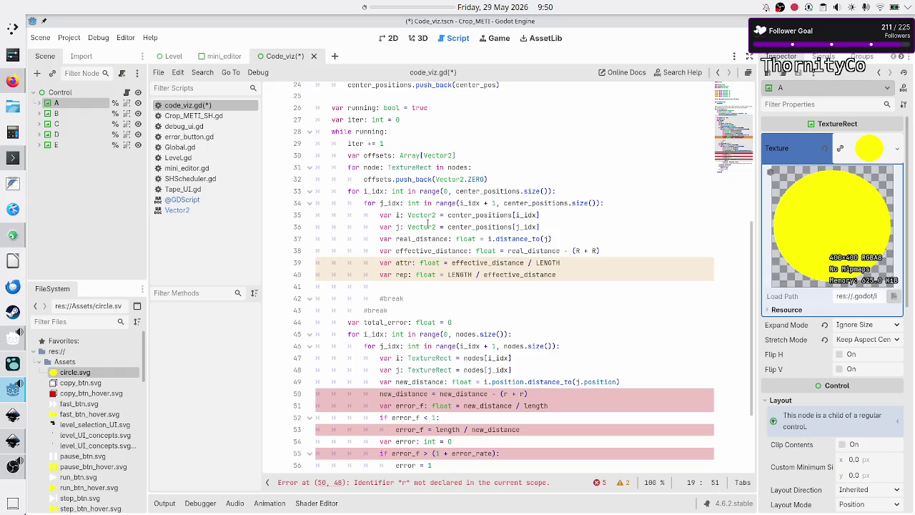
Step: Highlight i and center_positions on line 35, then switch to the 2D scene of circles
{"action": "double_click", "coordinate": [398, 215]}
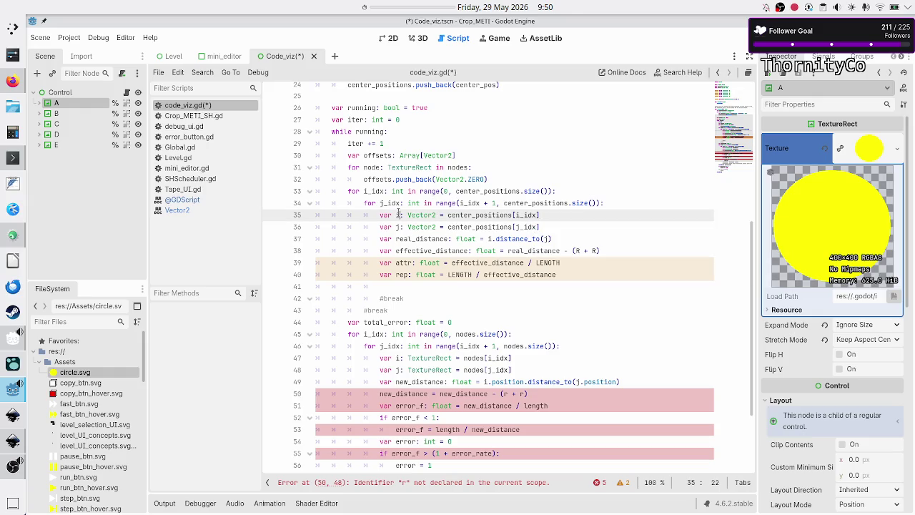
{"action": "double_click", "coordinate": [478, 215]}
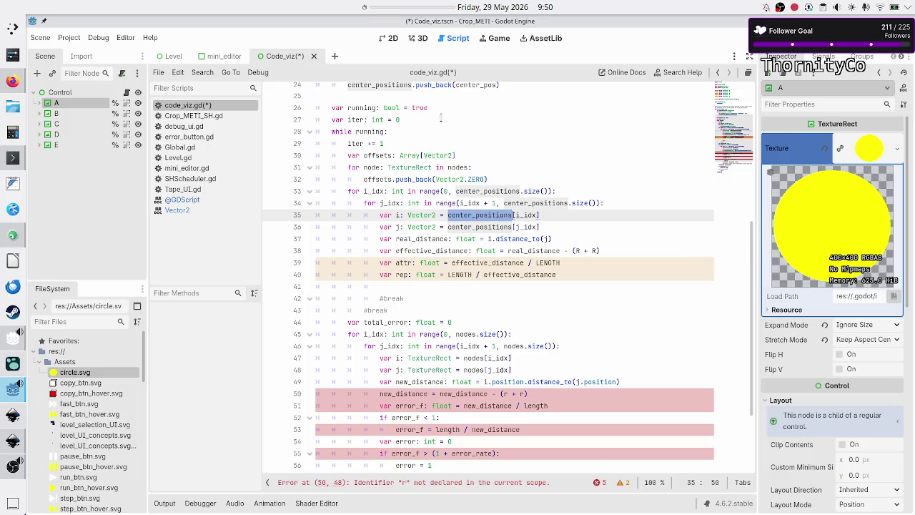
{"action": "left_click", "coordinate": [388, 38]}
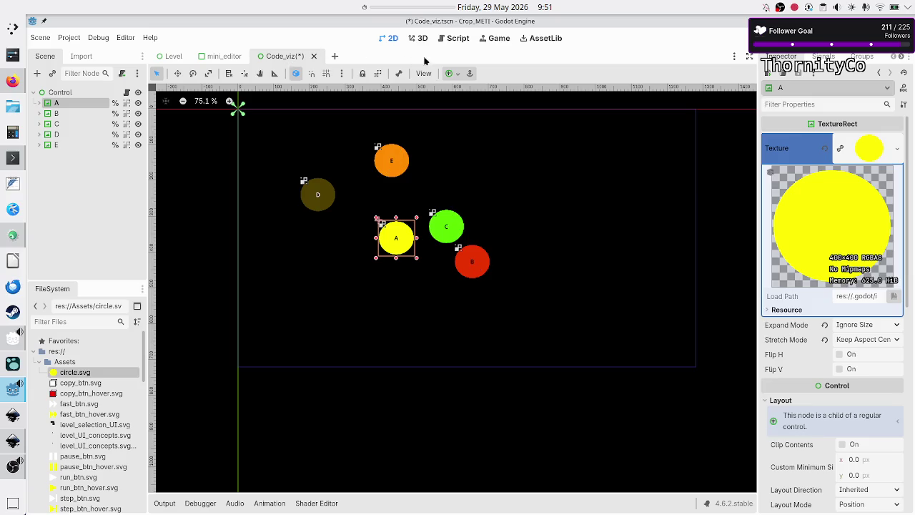
Step: Back in code_viz.gd, step the caret down through lines 35–37
{"action": "left_click", "coordinate": [454, 38]}
{"action": "left_click", "coordinate": [568, 222]}
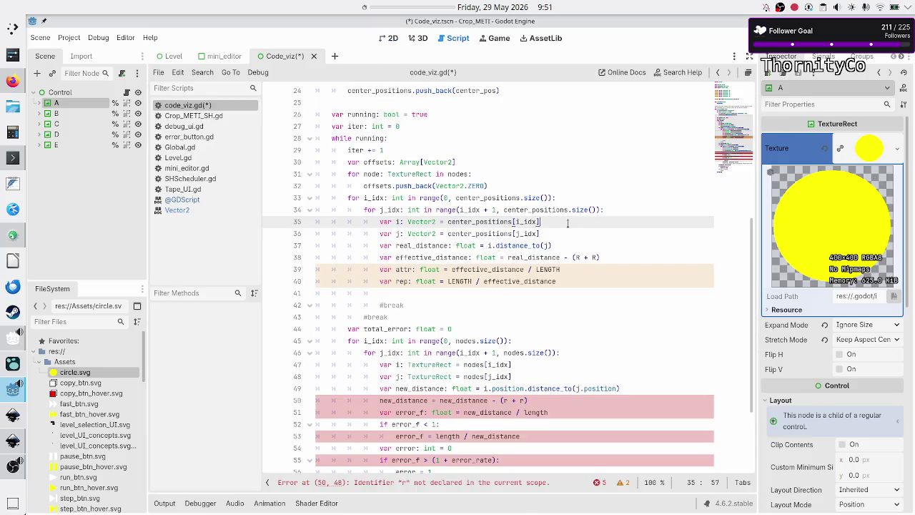
{"action": "key", "text": "Down"}
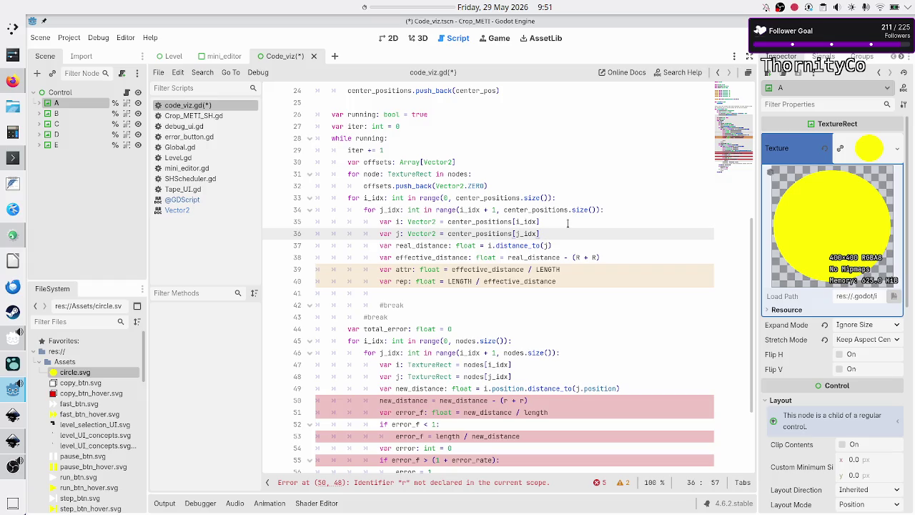
{"action": "key", "text": "Down"}
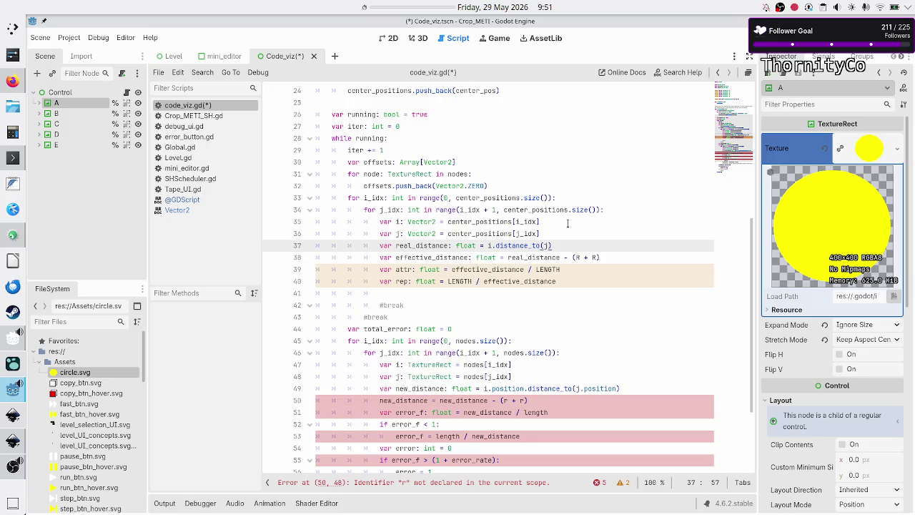
{"action": "key", "text": "End"}
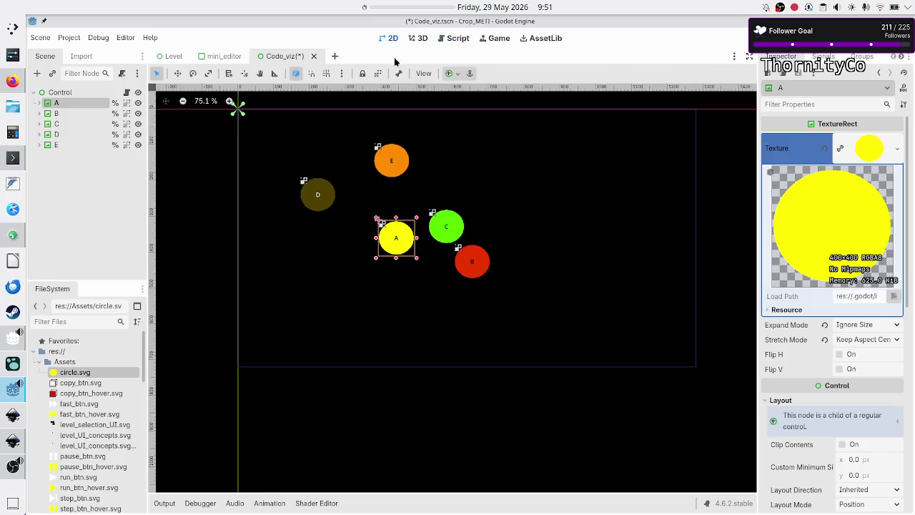
Step: In the 2D scene, select the Control root and then circle A before returning to the script
{"action": "left_click", "coordinate": [389, 38]}
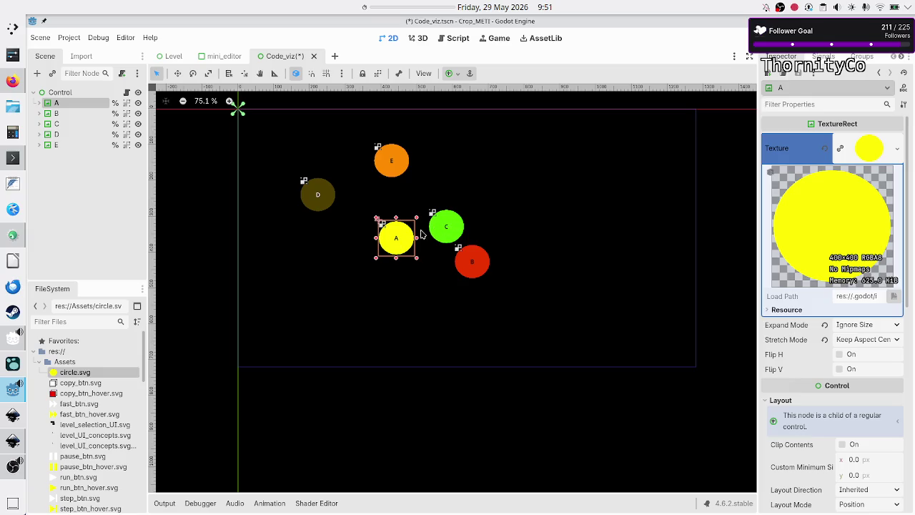
{"action": "left_click", "coordinate": [420, 291]}
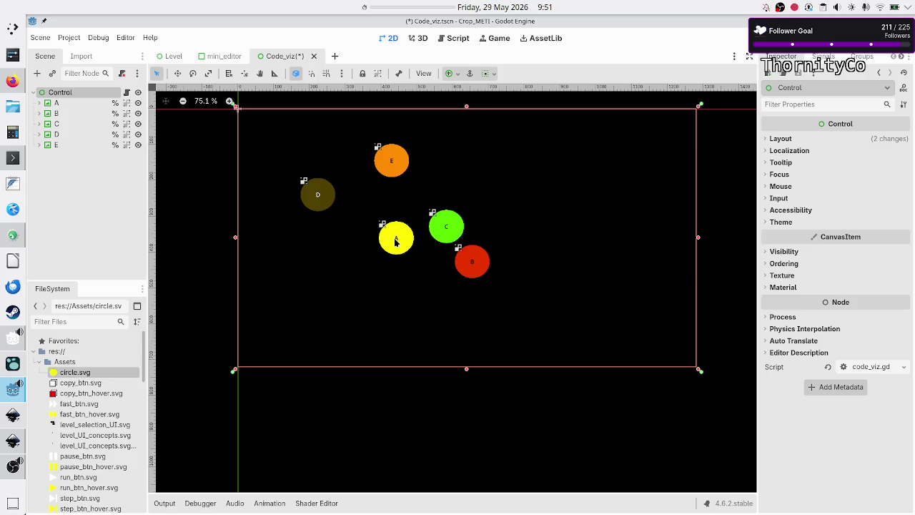
{"action": "left_click", "coordinate": [397, 238]}
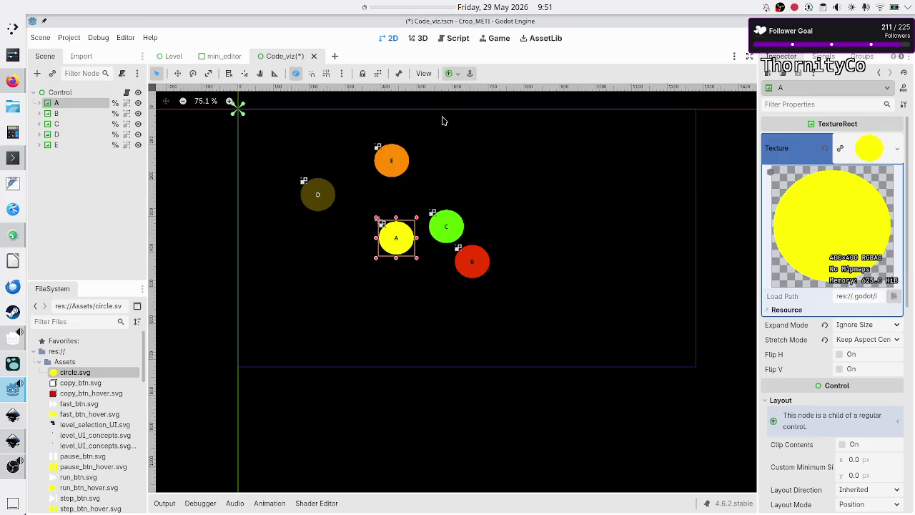
{"action": "left_click", "coordinate": [461, 41]}
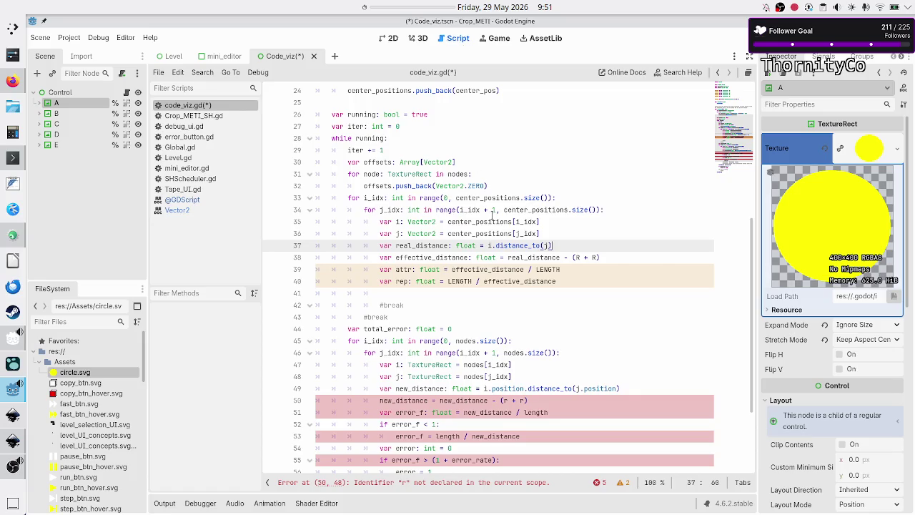
Step: Move the caret down from line 38 to the empty line 41
{"action": "left_click", "coordinate": [613, 256]}
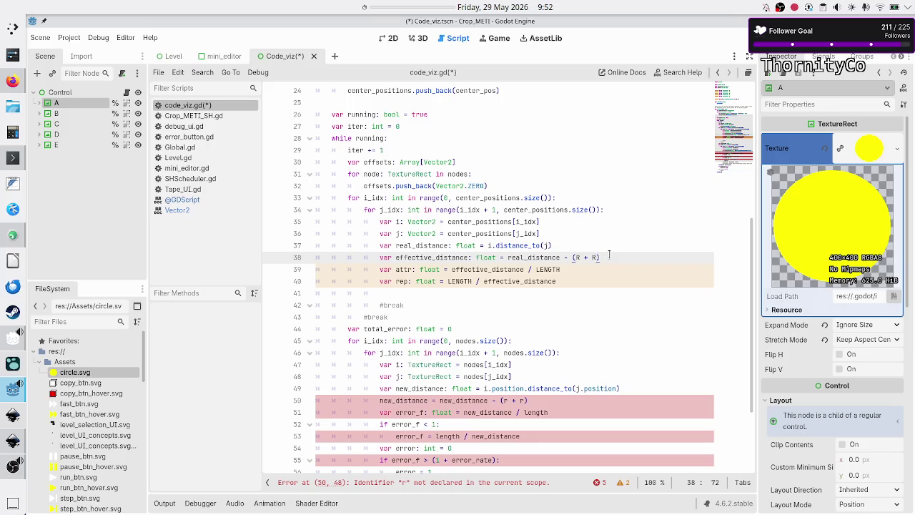
{"action": "key", "text": "Down"}
{"action": "key", "text": "Down"}
{"action": "key", "text": "Up"}
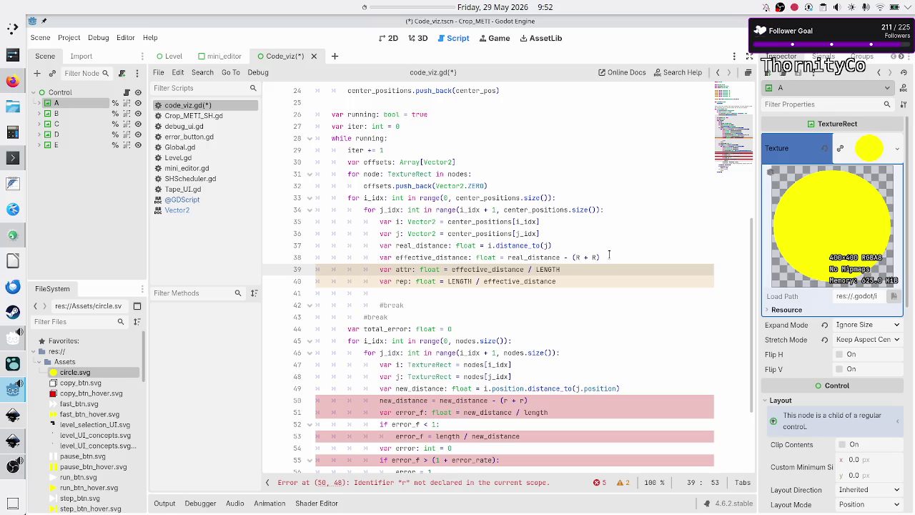
{"action": "key", "text": "Down"}
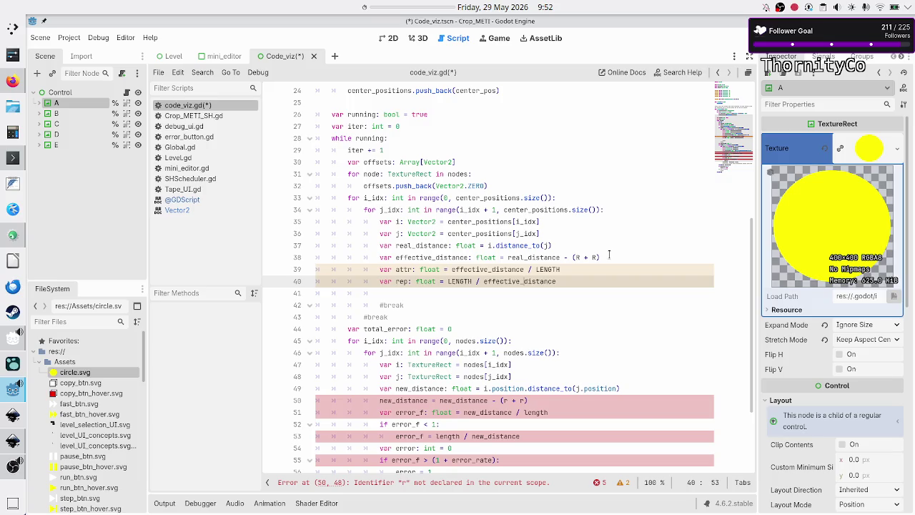
{"action": "key", "text": "Down"}
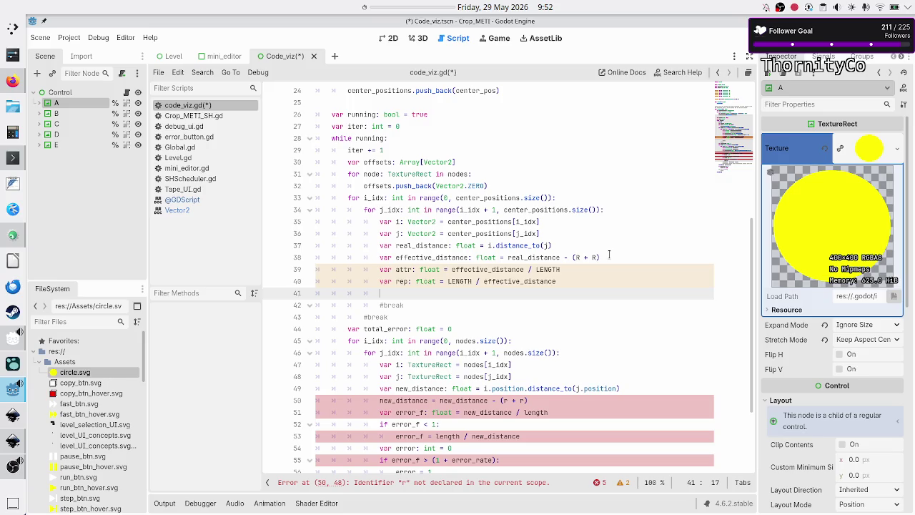
Step: Bring up the Canva whiteboard and scroll to the u = A−B/||A−B|| formula
{"action": "key", "text": "alt+Tab"}
{"action": "scroll", "coordinate": [591, 259], "scroll_direction": "down", "scroll_amount": 2}
{"action": "scroll", "coordinate": [587, 260], "scroll_direction": "down", "scroll_amount": 5}
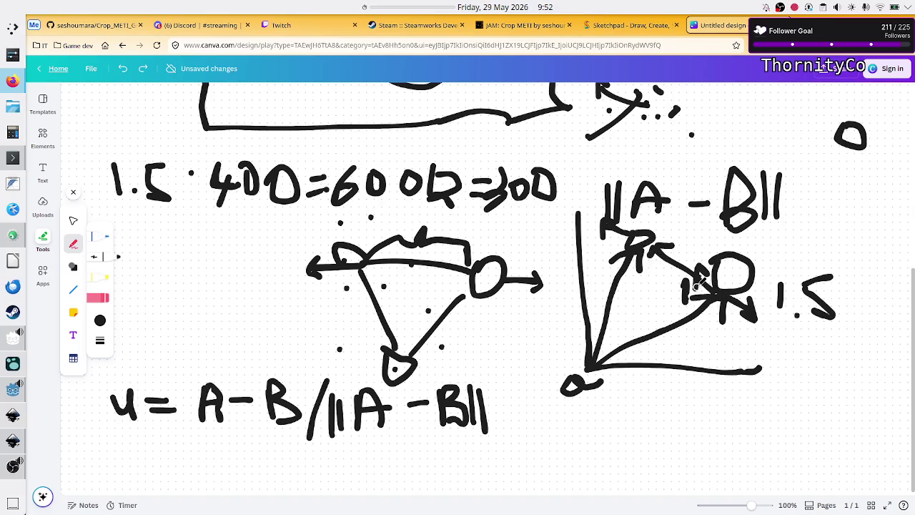
Step: Draw a short pen stroke beside the R circle in Canva, then return to Godot
{"action": "left_click_drag", "start_coordinate": [712, 271], "coordinate": [707, 282]}
{"action": "key", "text": "alt+Tab"}
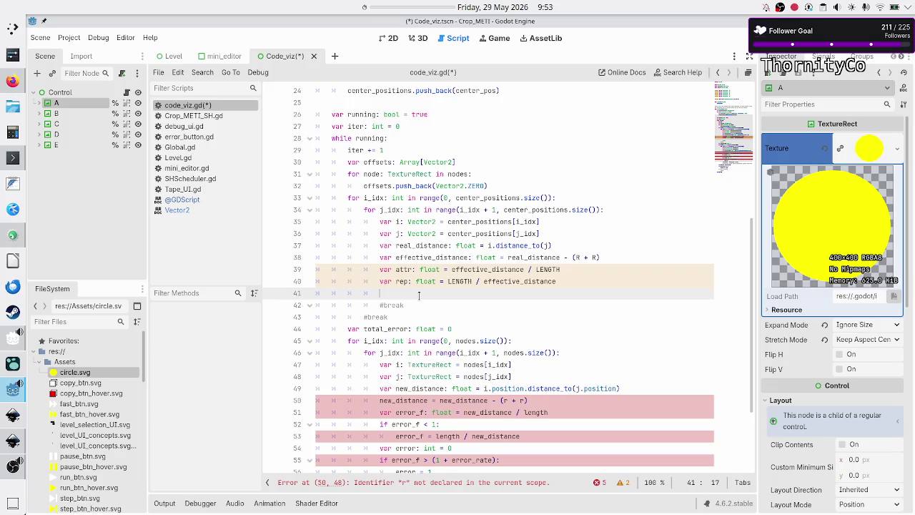
Step: On line 41, write 'var unit: Vector2 = i - j', fixing the Vecto2 typo
{"action": "key", "text": "alt+Tab"}
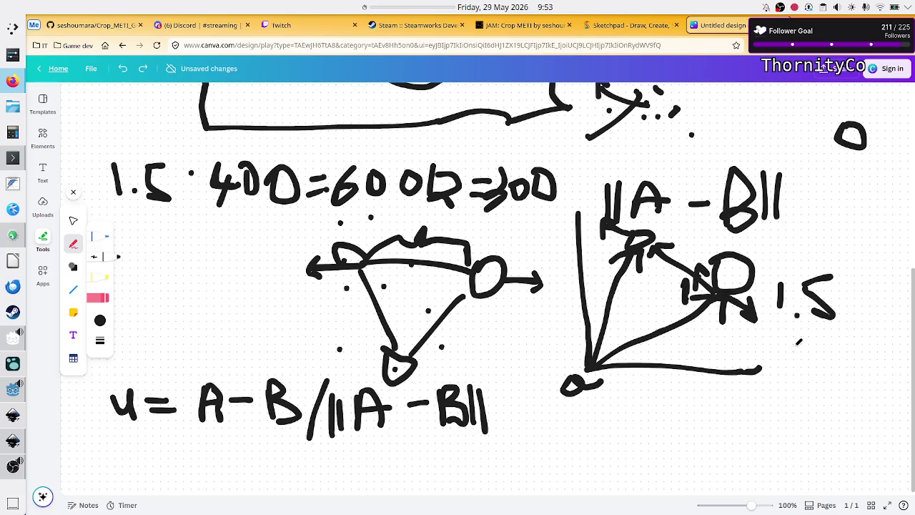
{"action": "key", "text": "alt+Tab"}
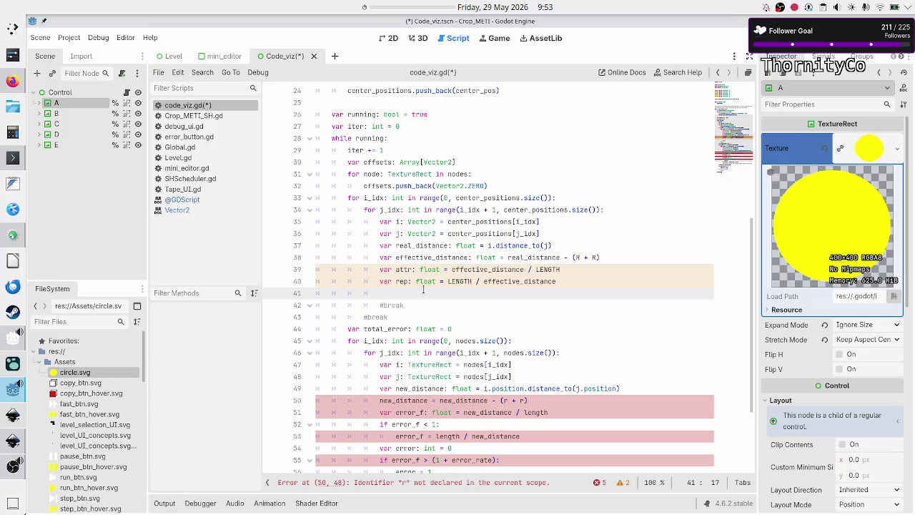
{"action": "type", "text": "var unit: "}
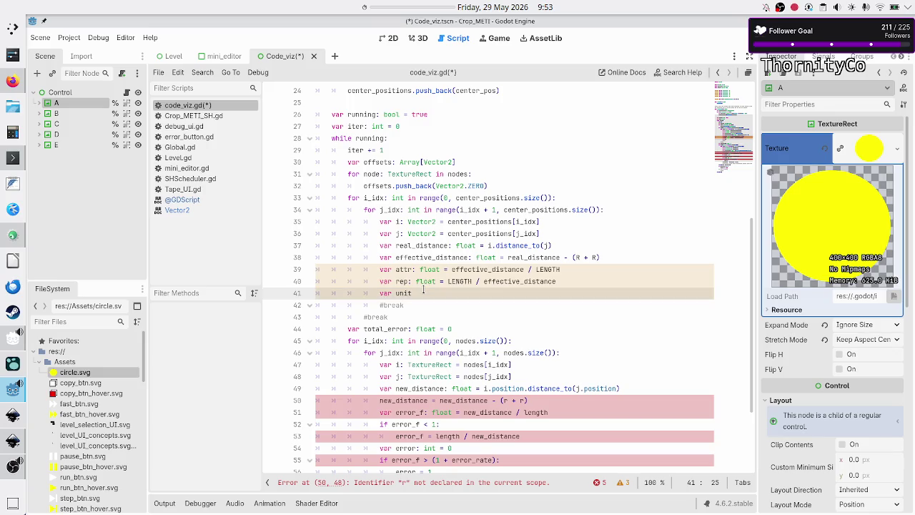
{"action": "type", "text": "Vecto2"}
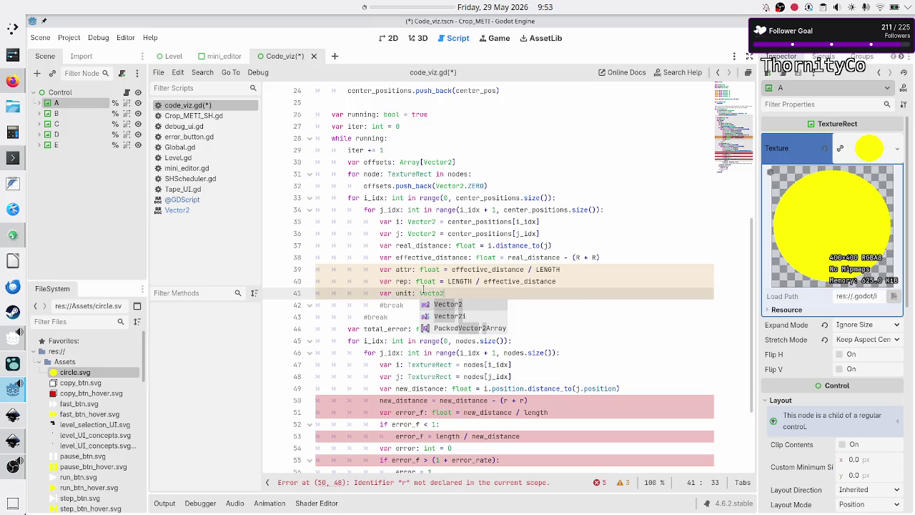
{"action": "type", "text": " = "}
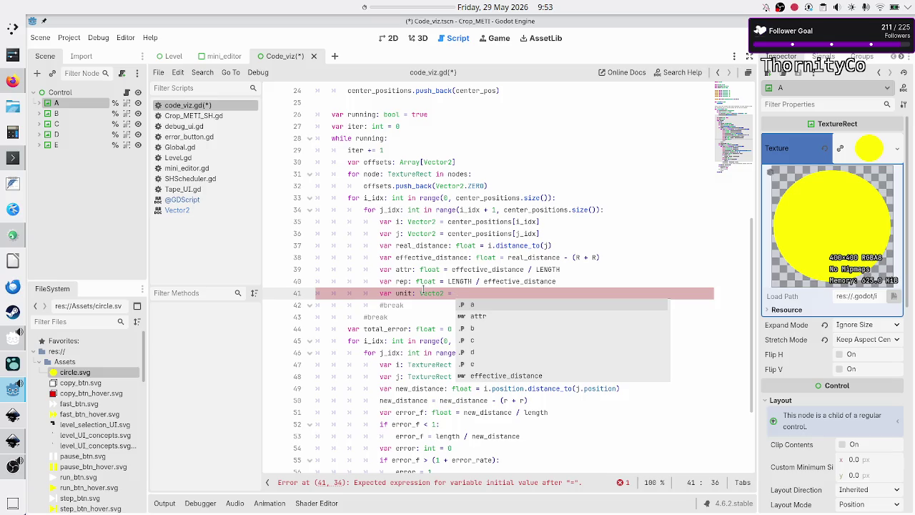
{"action": "type", "text": "i -j"}
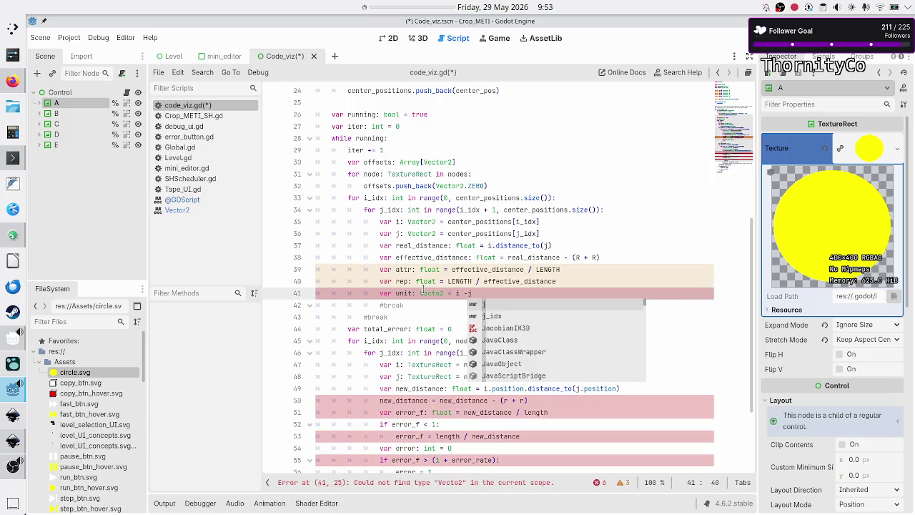
{"action": "key", "text": "Left"}
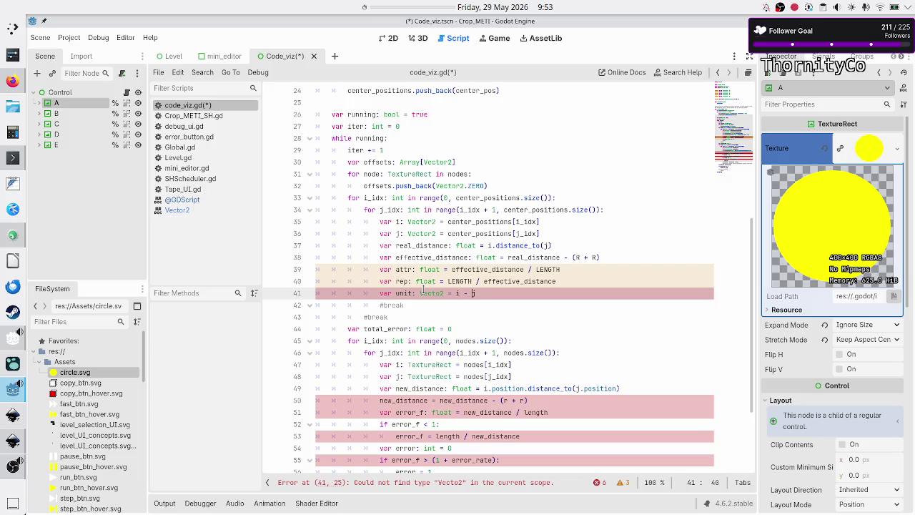
{"action": "type", "text": "r"}
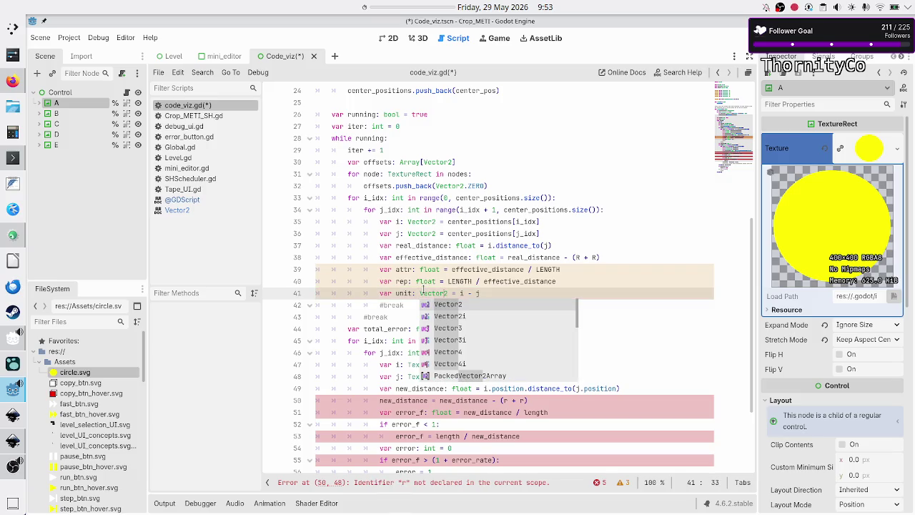
{"action": "key", "text": "Escape"}
Step: Check the i and j declarations on lines 35–36 against the i - j expression
{"action": "key", "text": "shift+Right"}
{"action": "key", "text": "shift+Right"}
{"action": "key", "text": "shift+Right"}
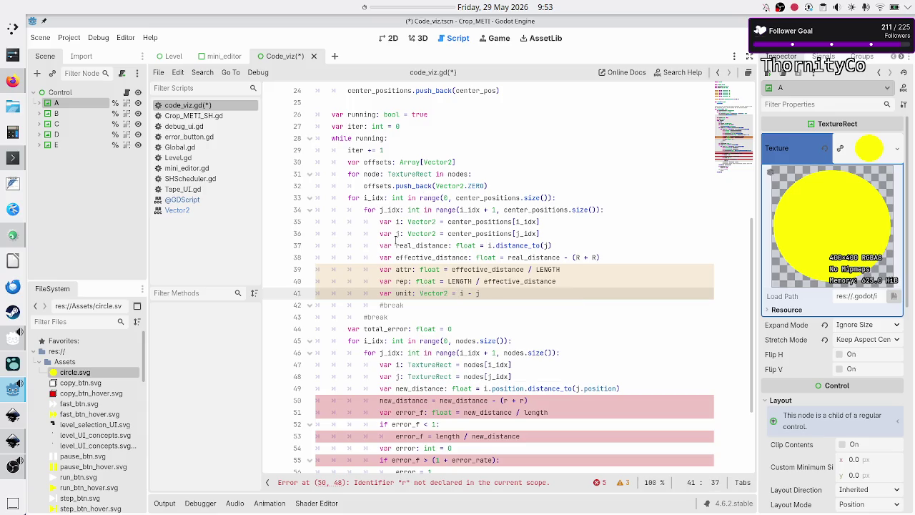
{"action": "left_click", "coordinate": [393, 222]}
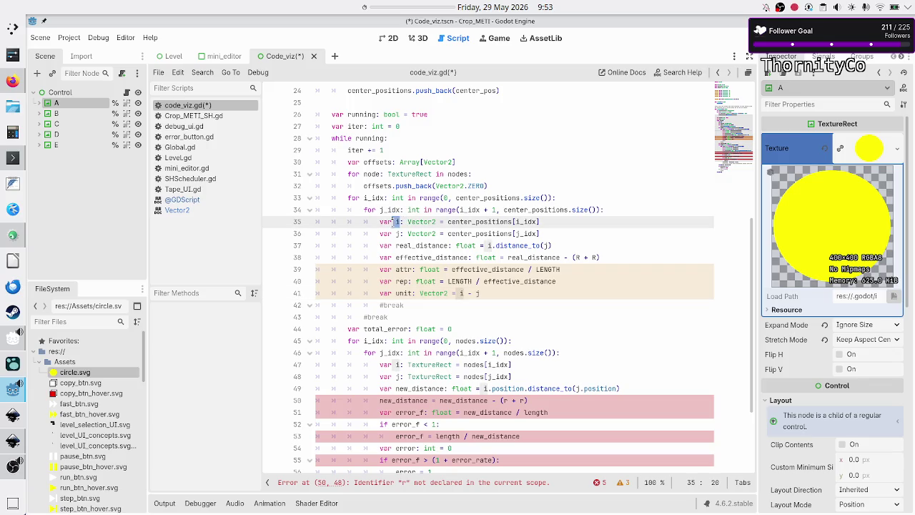
{"action": "left_click", "coordinate": [400, 234]}
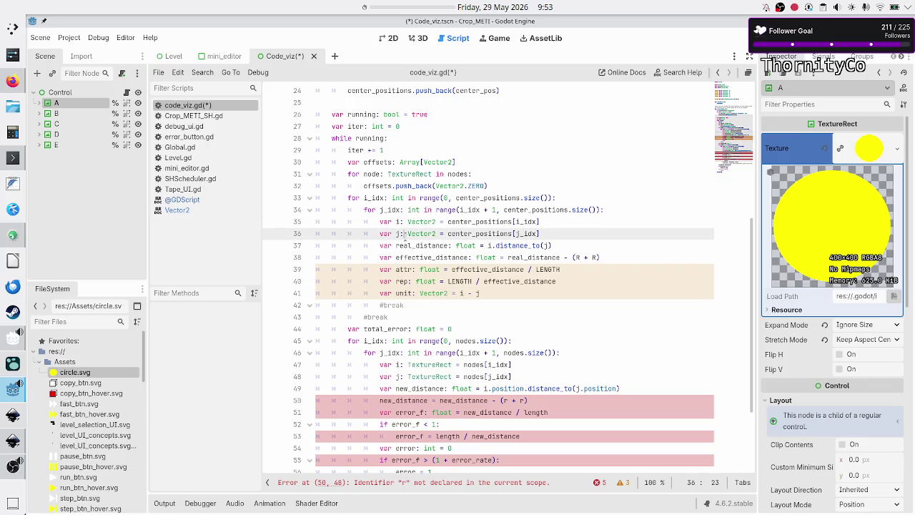
{"action": "key", "text": "shift+Left"}
{"action": "left_click_drag", "start_coordinate": [460, 293], "coordinate": [479, 294]}
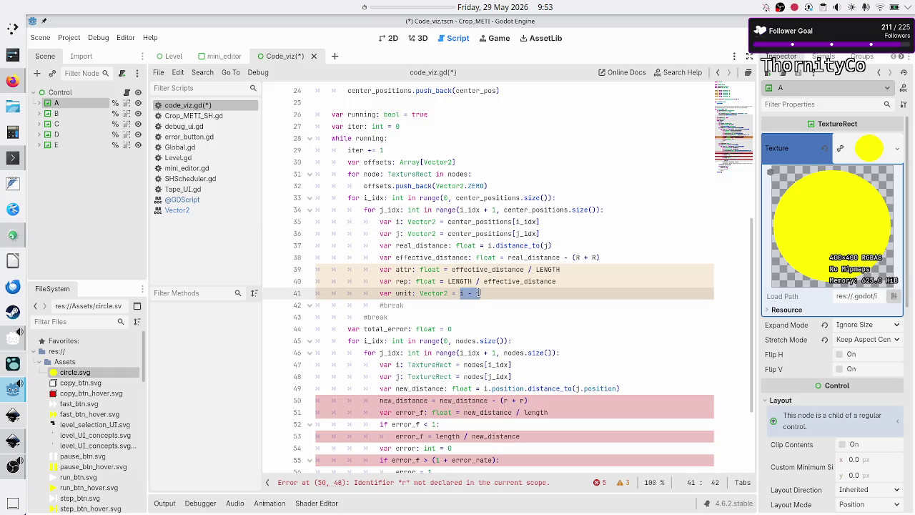
{"action": "left_click", "coordinate": [500, 294]}
Step: Rename the line 41 variable from unit to delta
{"action": "key", "text": "Left"}
{"action": "key", "text": "Left"}
{"action": "key", "text": "Left"}
{"action": "key", "text": "ctrl+Left"}
{"action": "key", "text": "ctrl+Left"}
{"action": "key", "text": "ctrl+Left"}
{"action": "key", "text": "BackSpace"}
{"action": "key", "text": "BackSpace"}
{"action": "key", "text": "BackSpace"}
{"action": "type", "text": "delta"}
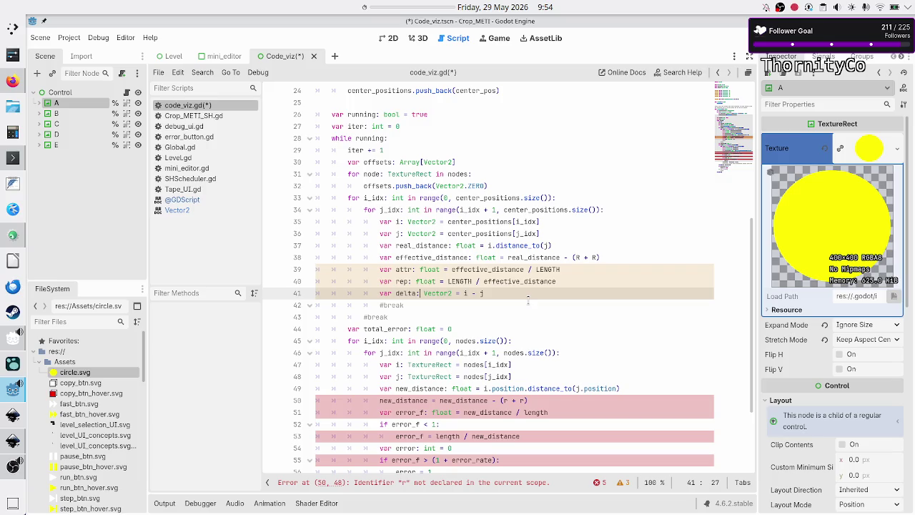
{"action": "key", "text": "alt+Tab"}
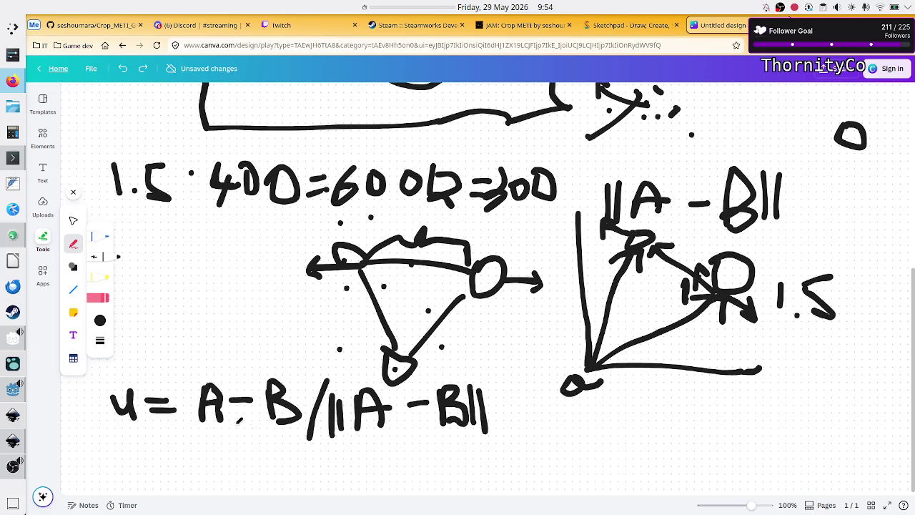
Step: Mark a pen dot on the A of the u = A−B formula in Canva, then return to Godot
{"action": "left_click", "coordinate": [218, 405]}
{"action": "key", "text": "alt+Tab"}
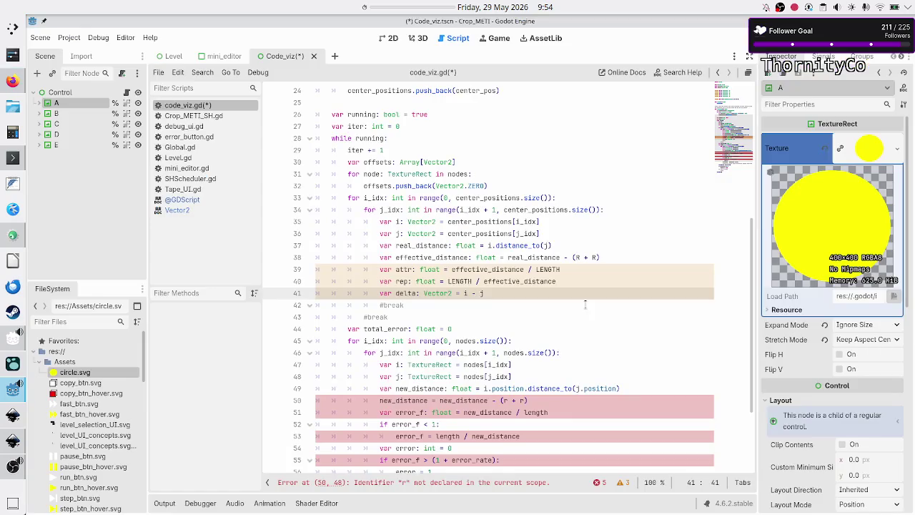
Step: Start a new 'var' line 42 and compare i.distance_to(j) on line 37 with the Canva diagram
{"action": "left_click", "coordinate": [585, 304]}
{"action": "key", "text": "ctrl+shift+Return"}
{"action": "type", "text": "var le"}
{"action": "key", "text": "BackSpace"}
{"action": "key", "text": "BackSpace"}
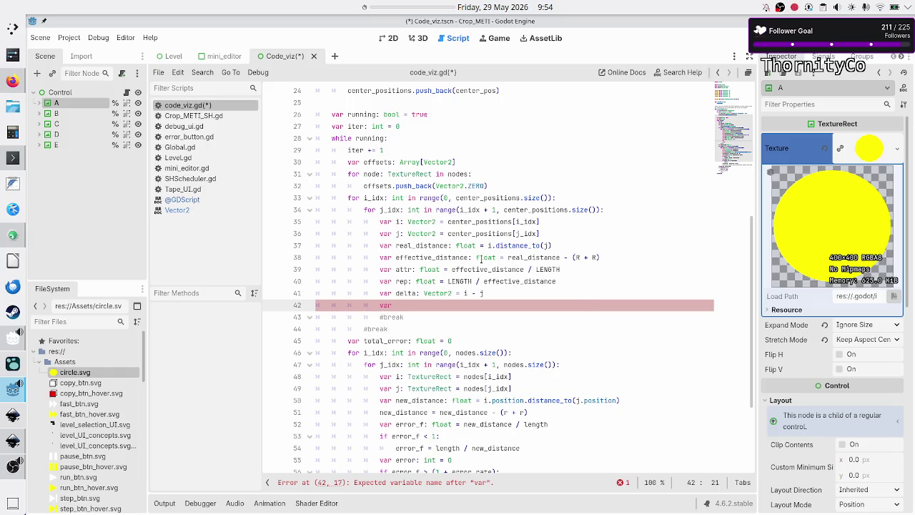
{"action": "left_click_drag", "start_coordinate": [487, 245], "coordinate": [554, 246]}
{"action": "key", "text": "alt+Tab"}
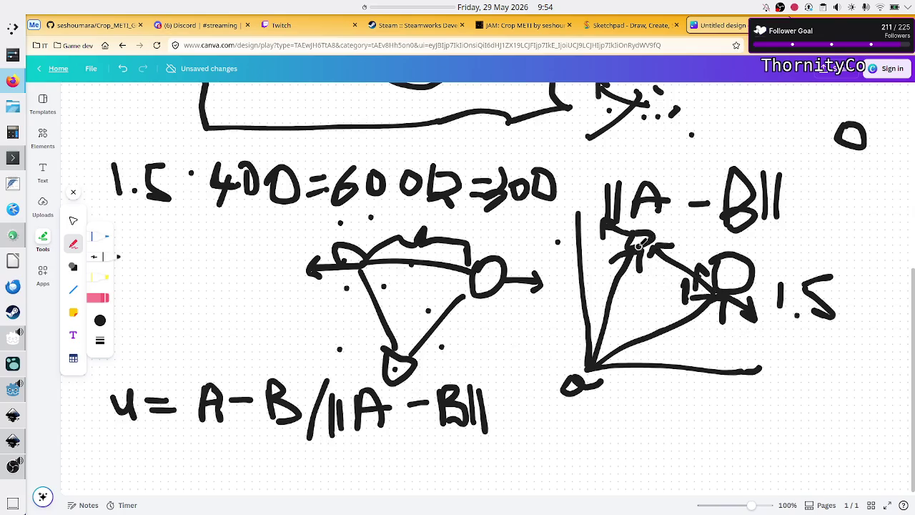
{"action": "key", "text": "alt+Tab"}
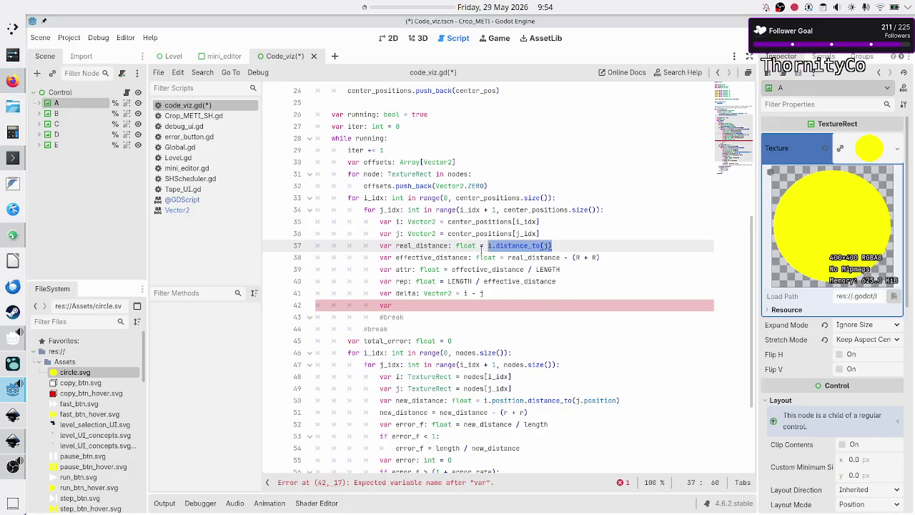
{"action": "left_click", "coordinate": [468, 304]}
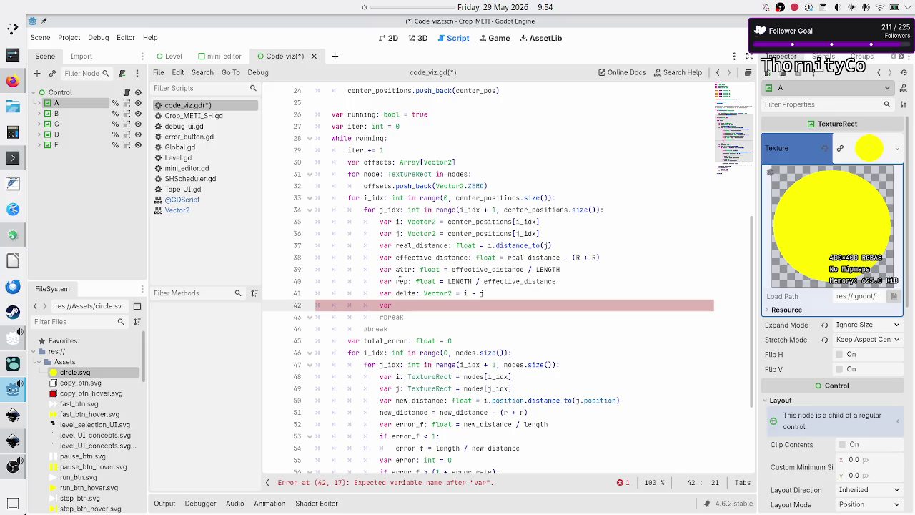
Step: Rename delta back to unit on line 41 and clear the unfinished var line
{"action": "double_click", "coordinate": [406, 294]}
{"action": "type", "text": "unit"}
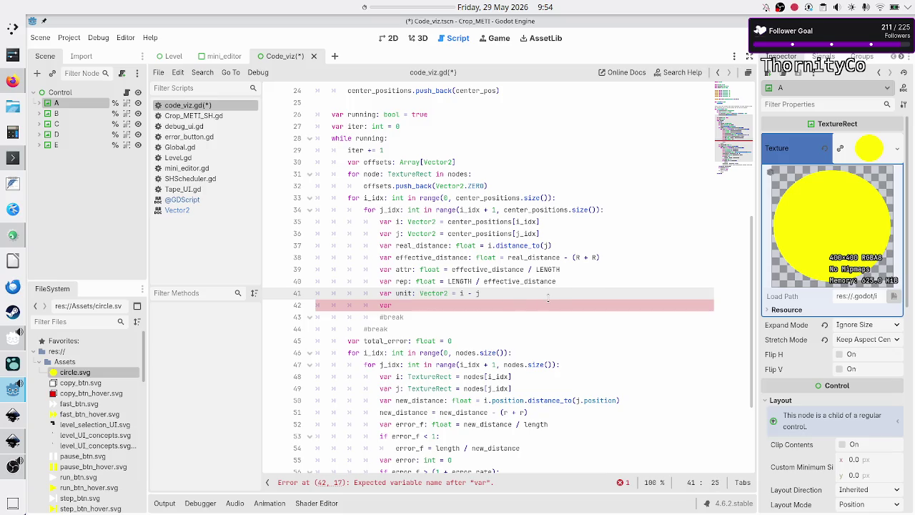
{"action": "key", "text": "Down"}
{"action": "key", "text": "BackSpace"}
{"action": "key", "text": "BackSpace"}
{"action": "key", "text": "BackSpace"}
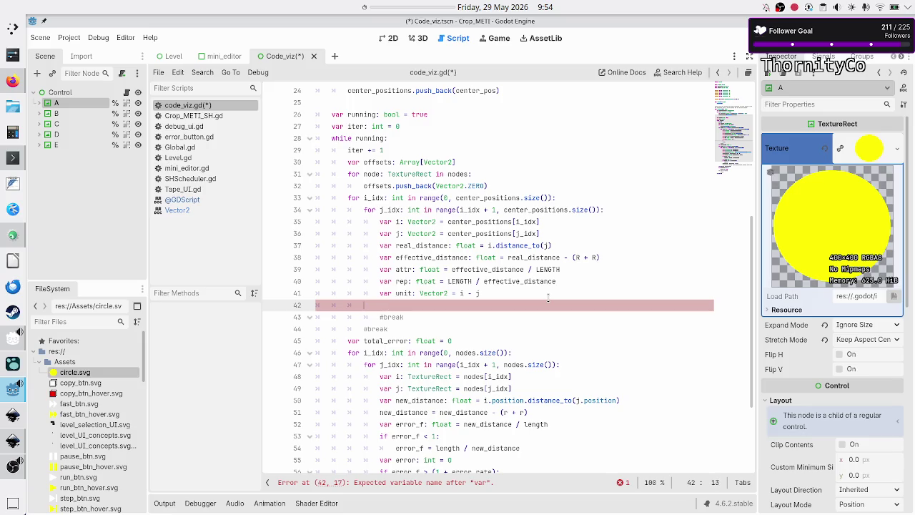
Step: Change line 41 to compute unit as (i - j) / effective_distance
{"action": "key", "text": "Left"}
{"action": "key", "text": "Left"}
{"action": "key", "text": "Left"}
{"action": "type", "text": "("}
{"action": "key", "text": "Right"}
{"action": "key", "text": "Right"}
{"action": "key", "text": "Right"}
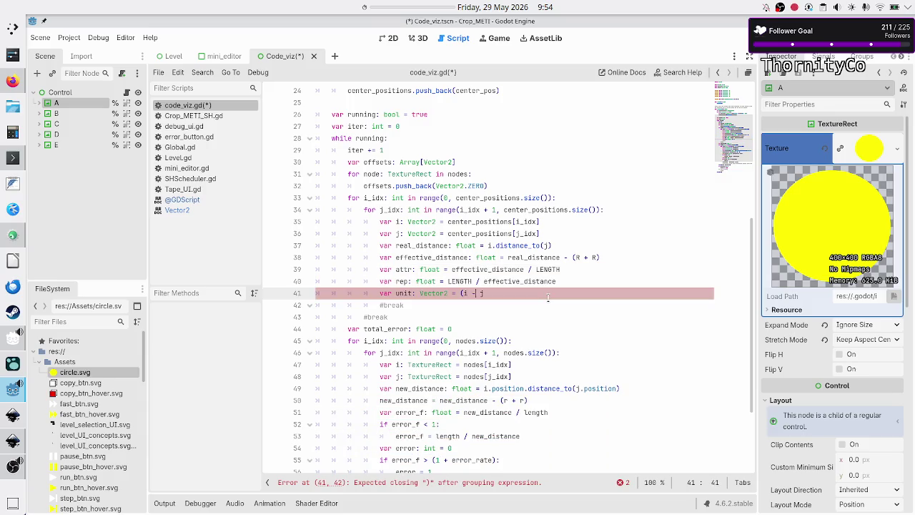
{"action": "type", "text": ") / e"}
{"action": "type", "text": "ff"}
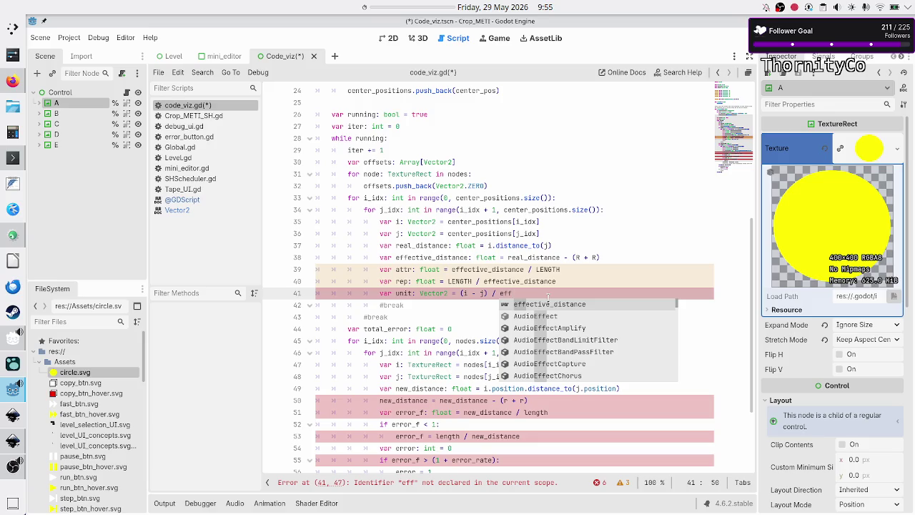
{"action": "key", "text": "Return"}
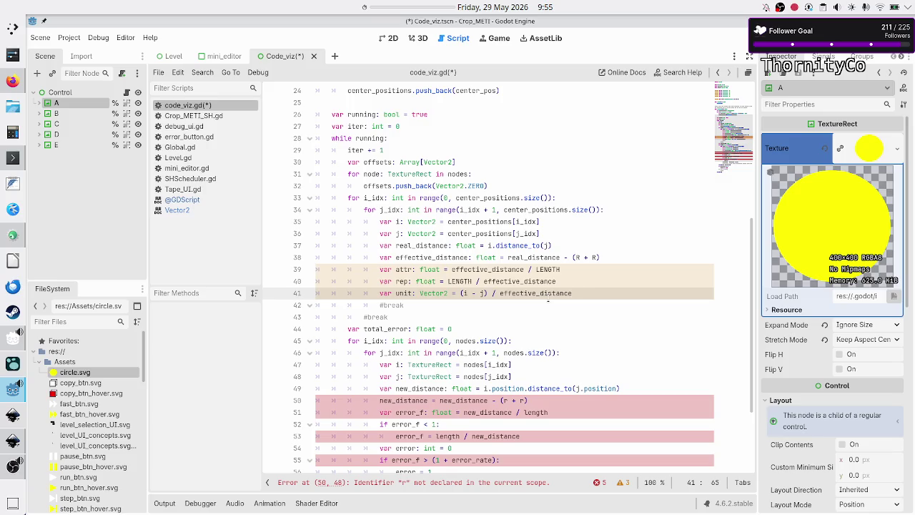
Step: Review the (i - j) expression against the Canva unit-vector formula
{"action": "key", "text": "ctrl+Left"}
{"action": "key", "text": "ctrl+Left"}
{"action": "key", "text": "ctrl+Left"}
{"action": "key", "text": "Right"}
{"action": "key", "text": "Right"}
{"action": "key", "text": "Right"}
{"action": "key", "text": "Left"}
{"action": "key", "text": "Left"}
{"action": "key", "text": "alt+Tab"}
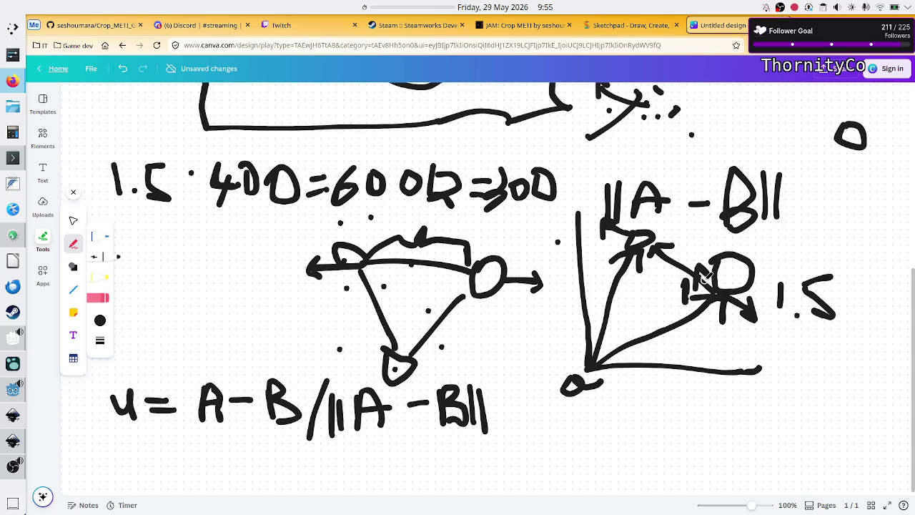
{"action": "key", "text": "alt+Tab"}
{"action": "left_click", "coordinate": [592, 295]}
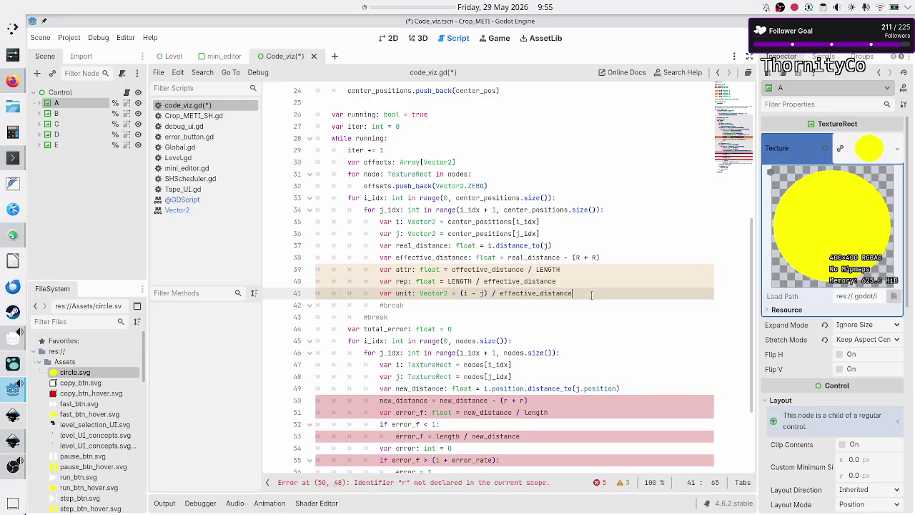
Step: Start line 42 with 'offsets[' and check the Canva force diagram
{"action": "key", "text": "Return"}
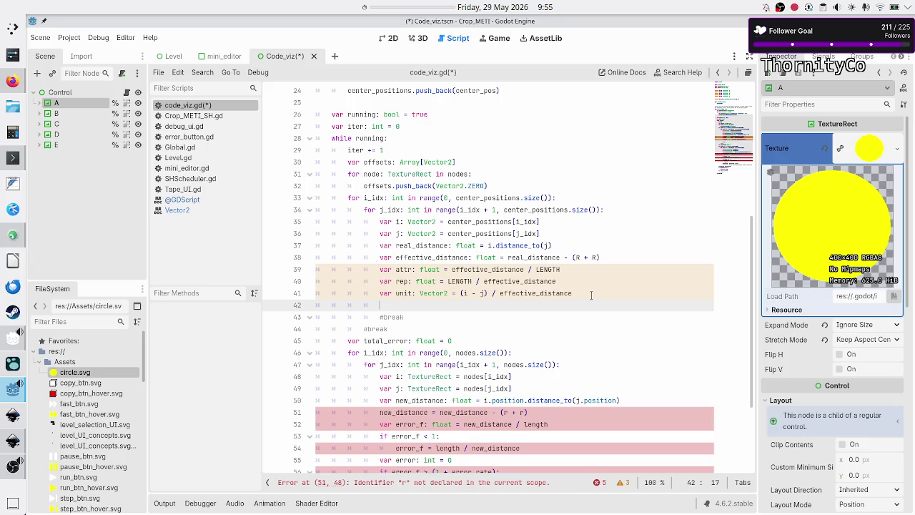
{"action": "type", "text": "offsets"}
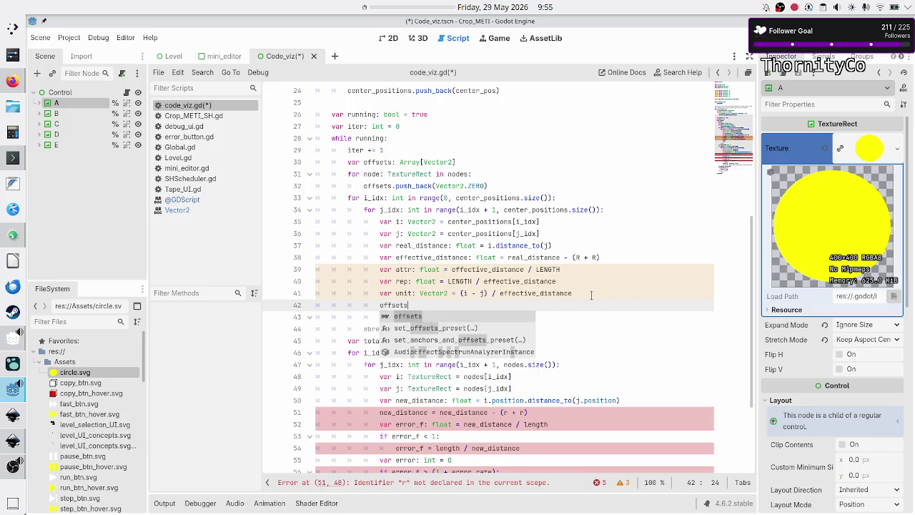
{"action": "type", "text": "["}
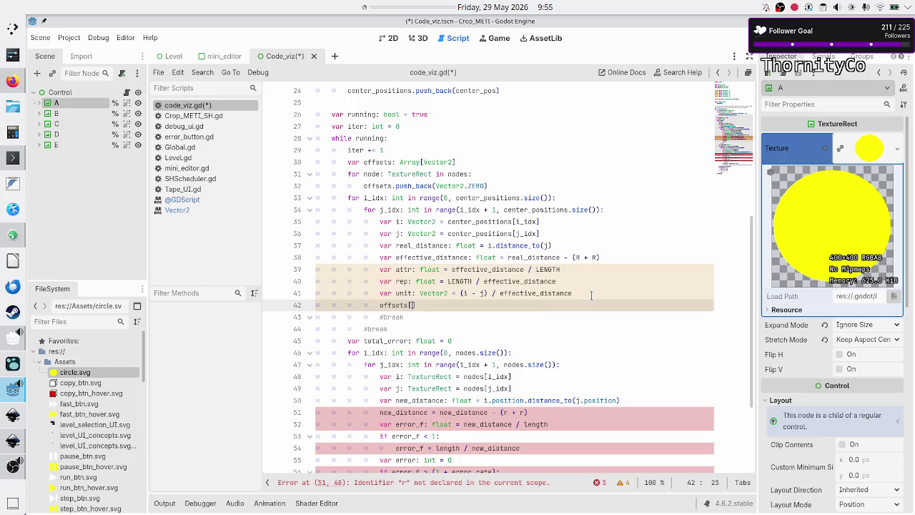
{"action": "scroll", "coordinate": [566, 254], "scroll_direction": "up", "scroll_amount": 6}
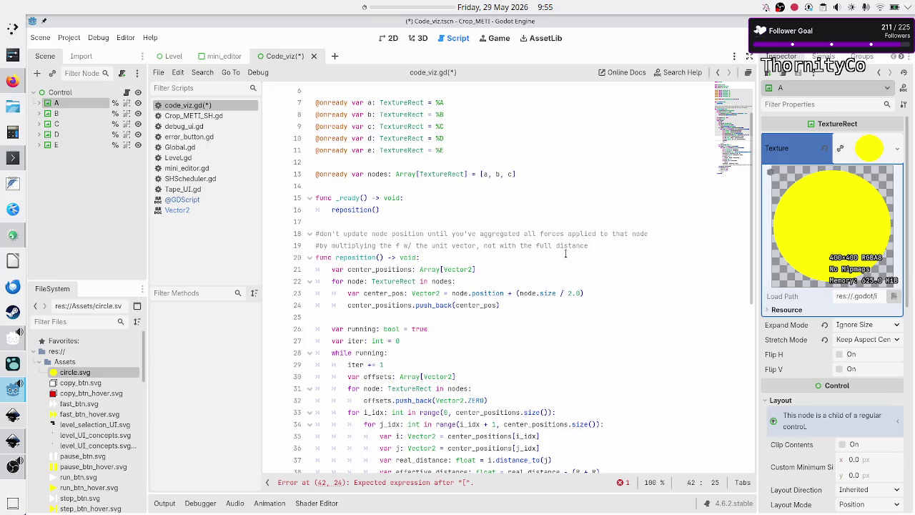
{"action": "scroll", "coordinate": [566, 254], "scroll_direction": "down", "scroll_amount": 3}
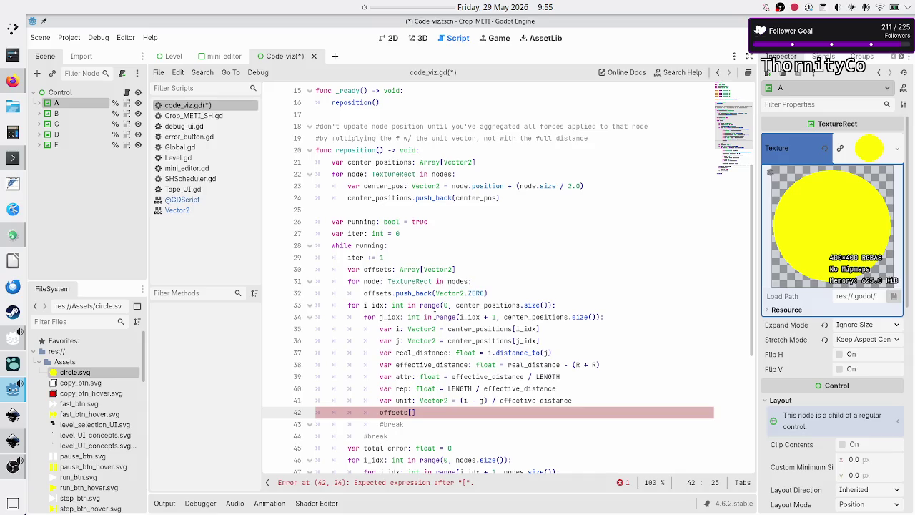
{"action": "scroll", "coordinate": [440, 317], "scroll_direction": "up", "scroll_amount": 5}
{"action": "scroll", "coordinate": [440, 315], "scroll_direction": "down", "scroll_amount": 4}
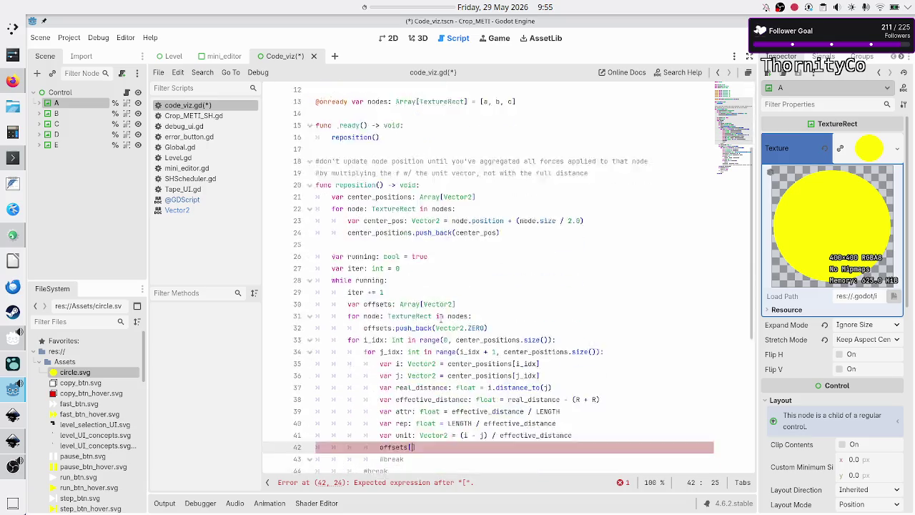
{"action": "scroll", "coordinate": [440, 317], "scroll_direction": "down", "scroll_amount": 1}
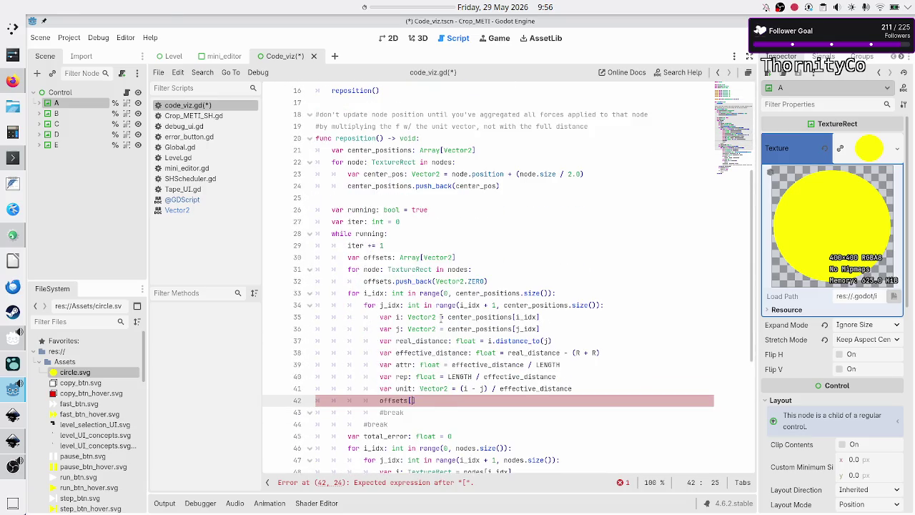
{"action": "key", "text": "alt+Tab"}
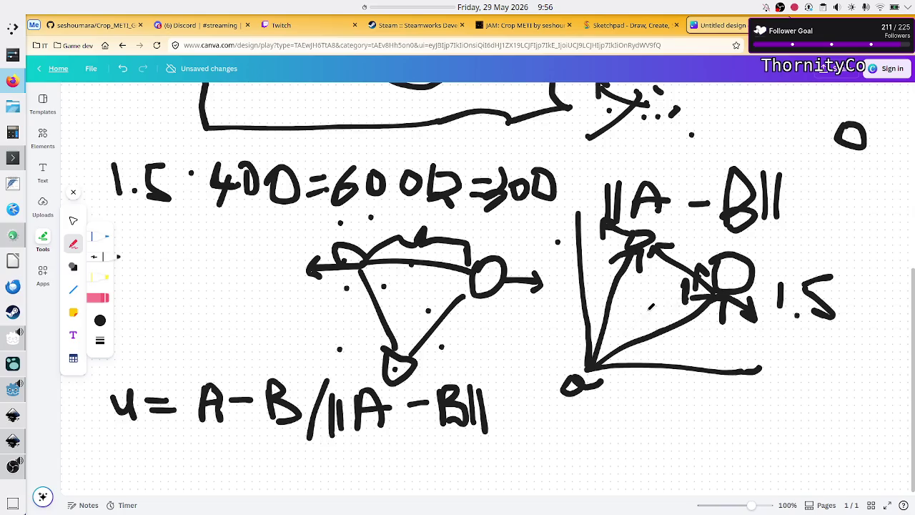
{"action": "key", "text": "alt+Tab"}
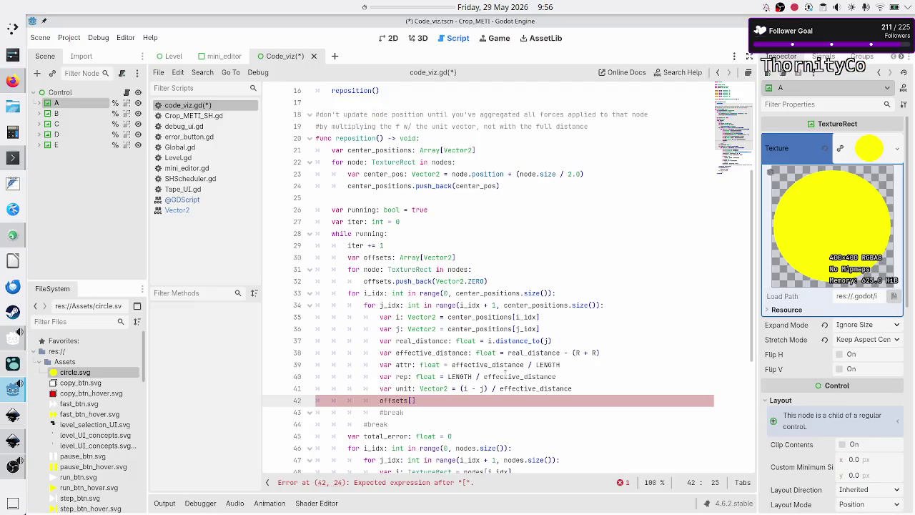
Step: Fill the offsets index with i_idx, reviewing the rep declaration on line 40
{"action": "double_click", "coordinate": [405, 376]}
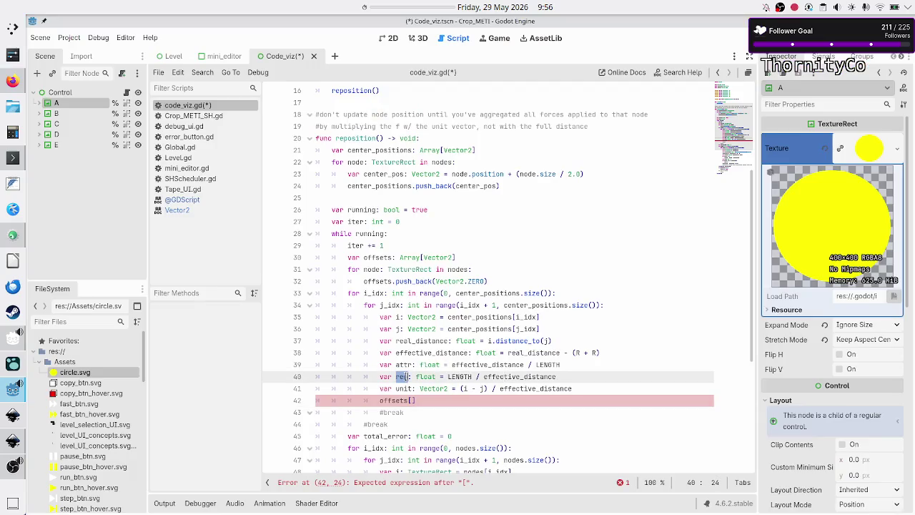
{"action": "left_click", "coordinate": [516, 399]}
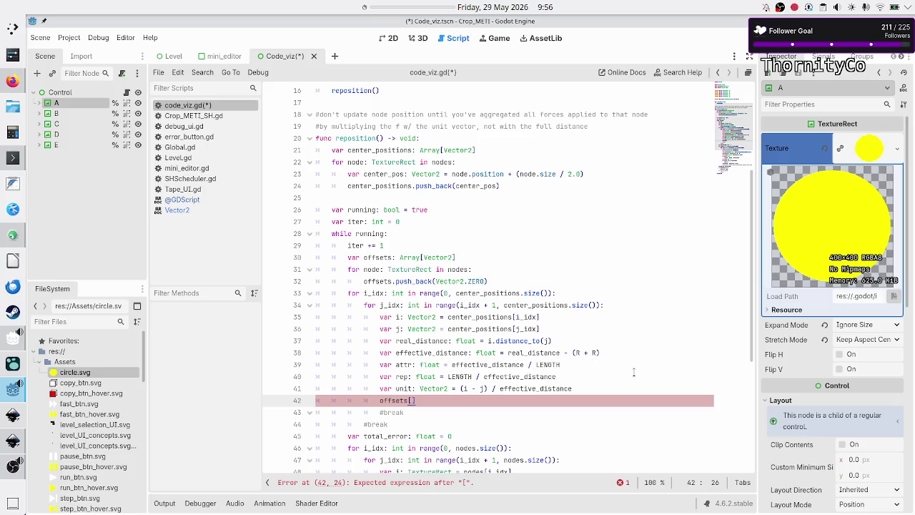
{"action": "key", "text": "Left"}
{"action": "type", "text": "i_idx"}
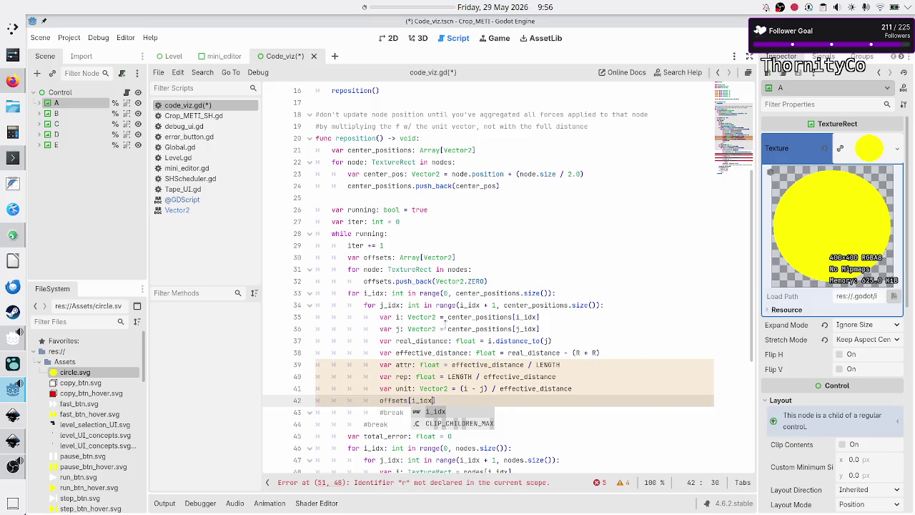
{"action": "left_click", "coordinate": [492, 397]}
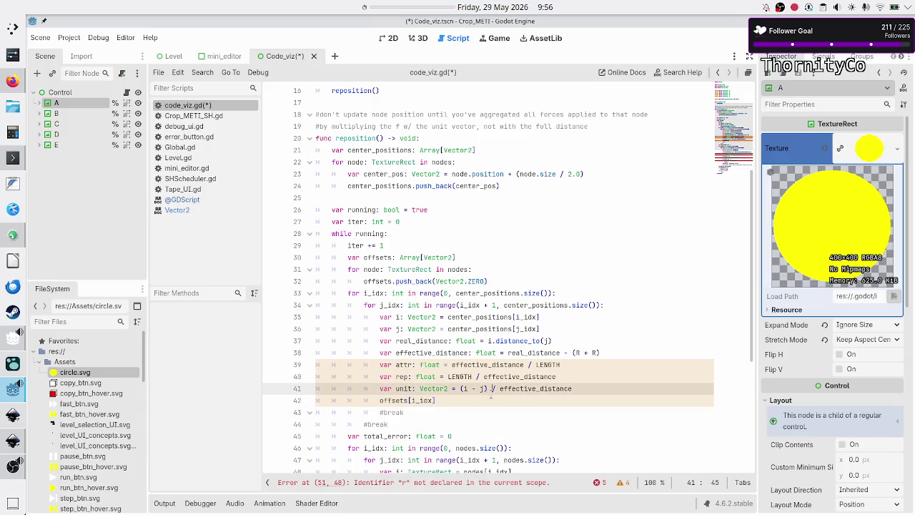
{"action": "key", "text": "Left"}
{"action": "key", "text": "shift+Left"}
{"action": "key", "text": "shift+Left"}
{"action": "key", "text": "shift+Left"}
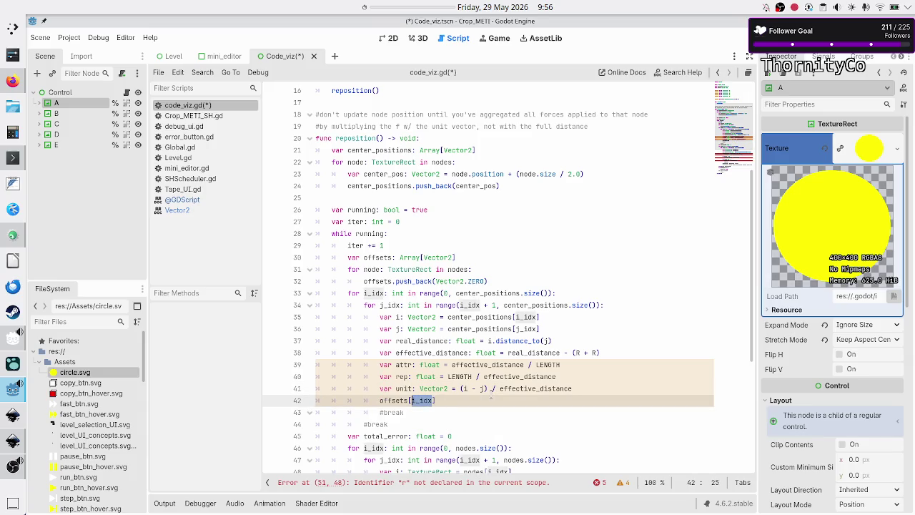
{"action": "key", "text": "End"}
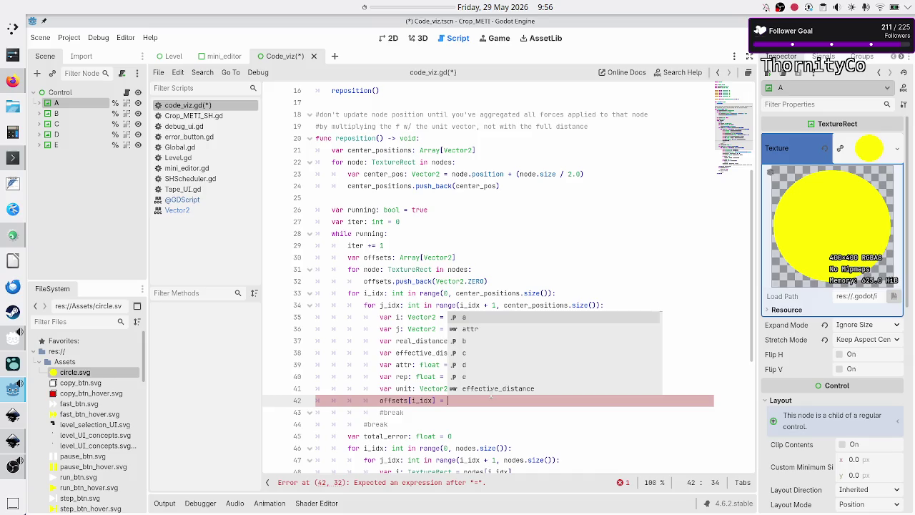
{"action": "key", "text": "Escape"}
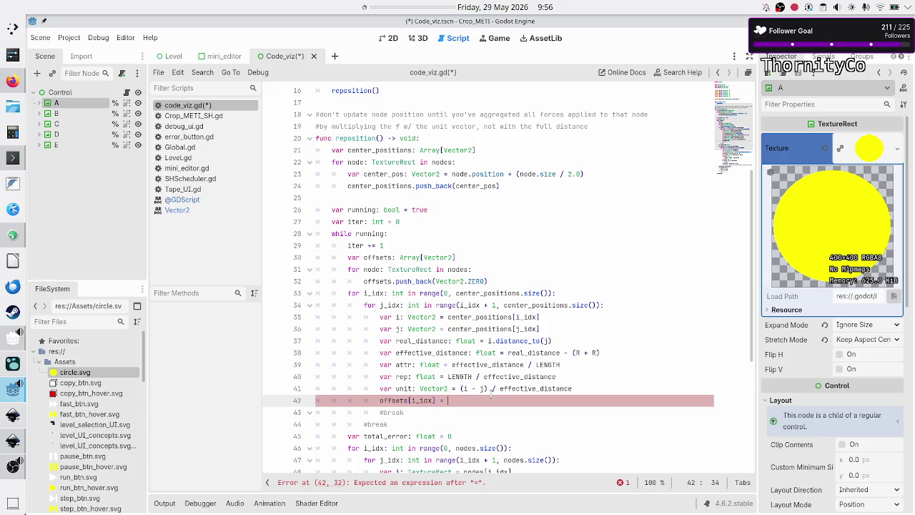
{"action": "key", "text": "Up"}
{"action": "key", "text": "Up"}
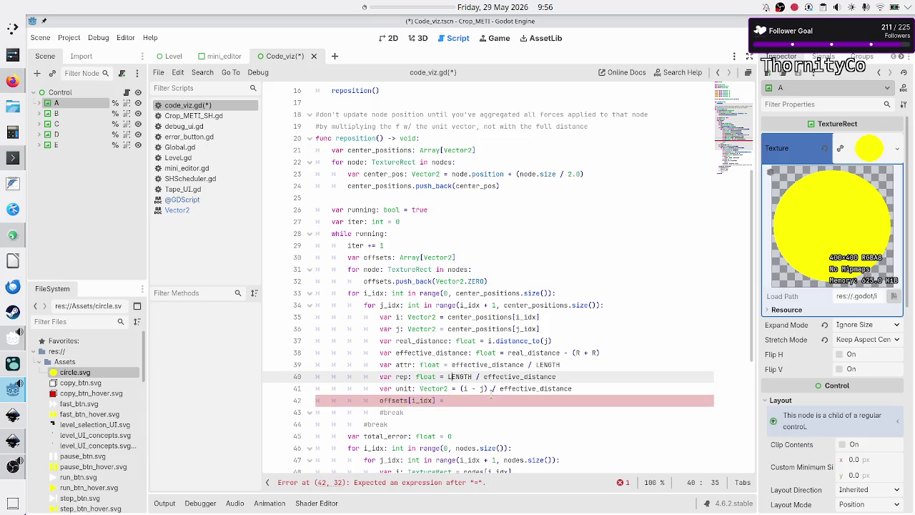
{"action": "key", "text": "Down"}
{"action": "key", "text": "Home"}
{"action": "key", "text": "Home"}
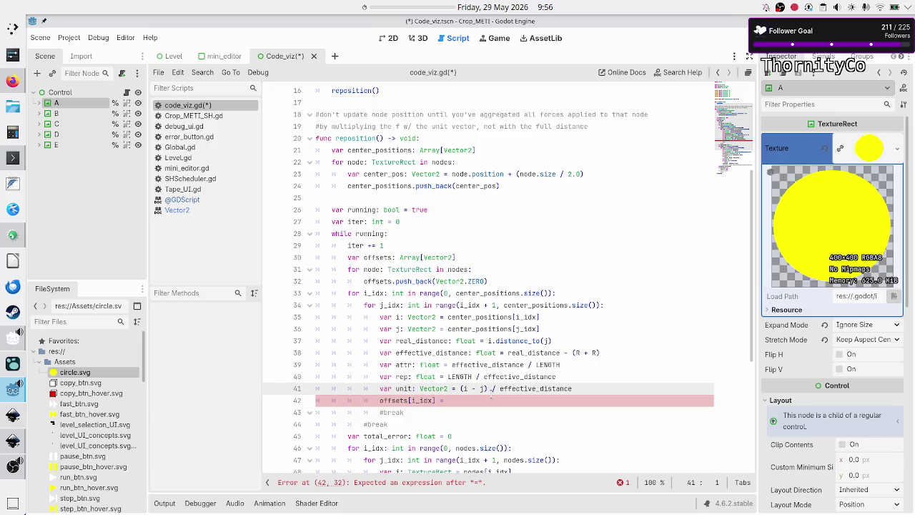
{"action": "left_click", "coordinate": [491, 400]}
Step: Finish line 42 as offsets[i_idx] = (attr + rep) * unit
{"action": "type", "text": "("}
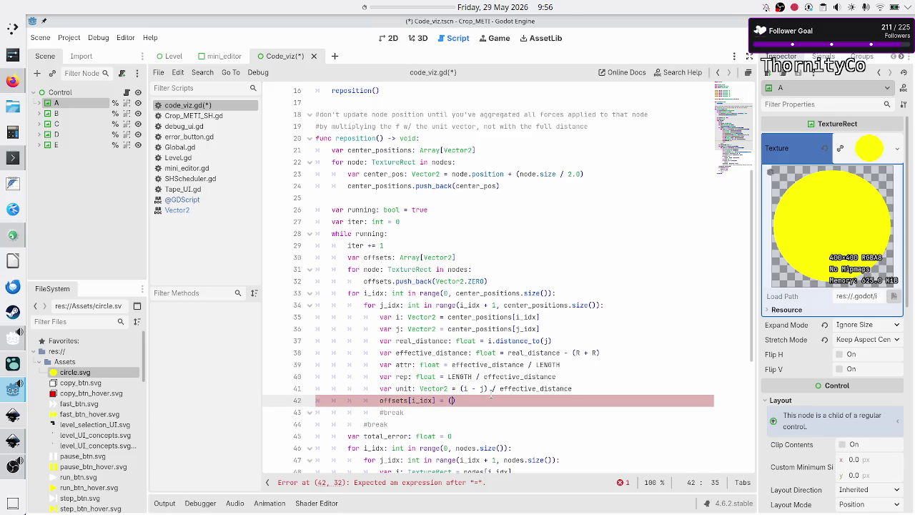
{"action": "type", "text": "attr_"}
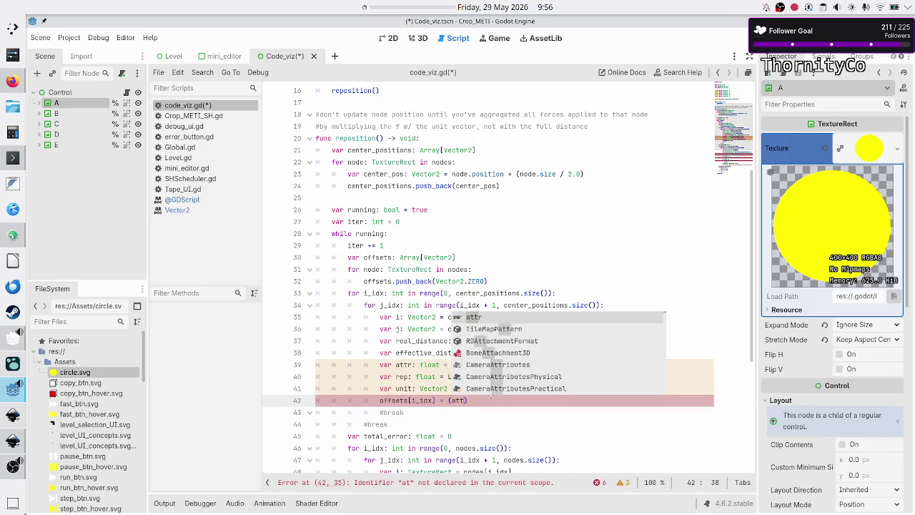
{"action": "key", "text": "BackSpace"}
{"action": "type", "text": "+ rep"}
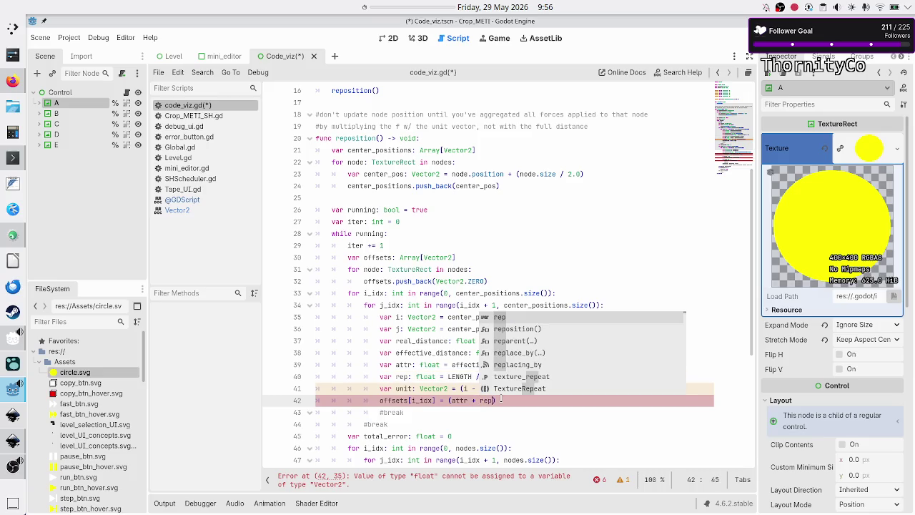
{"action": "key", "text": "Escape"}
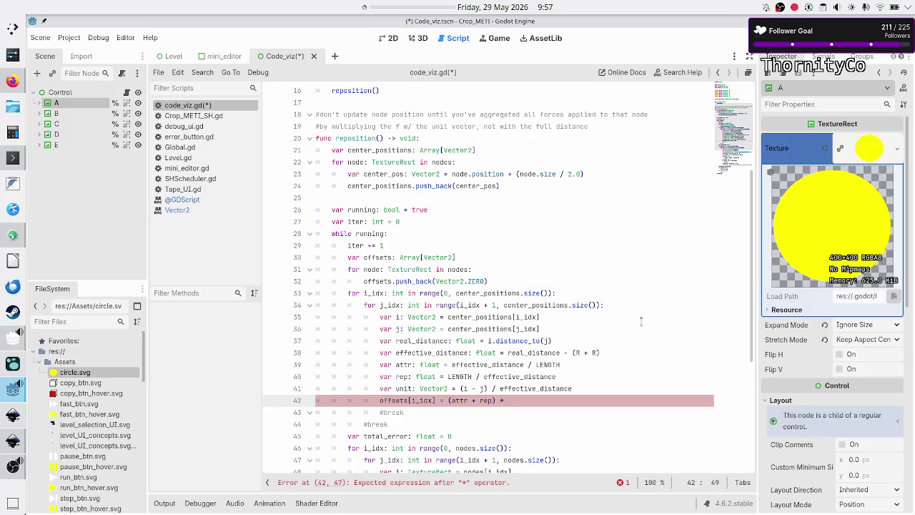
{"action": "type", "text": "unit"}
{"action": "key", "text": "Escape"}
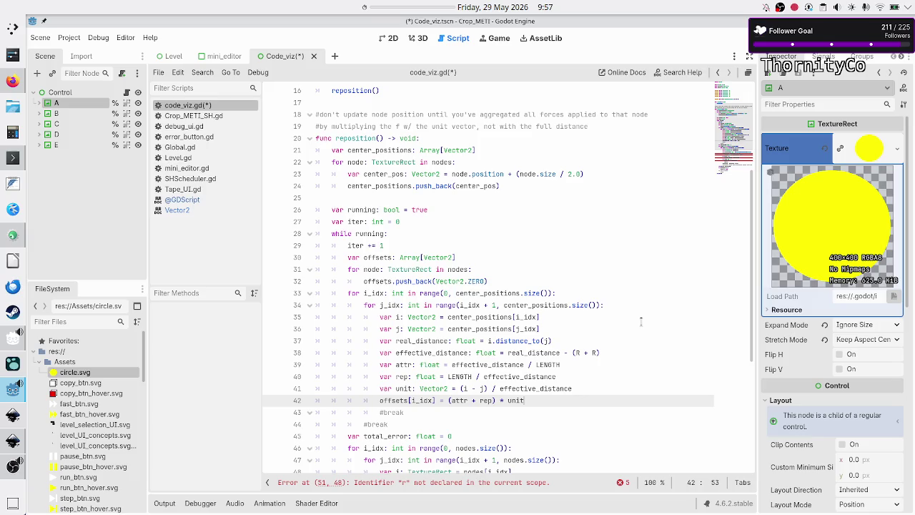
{"action": "key", "text": "alt+Tab"}
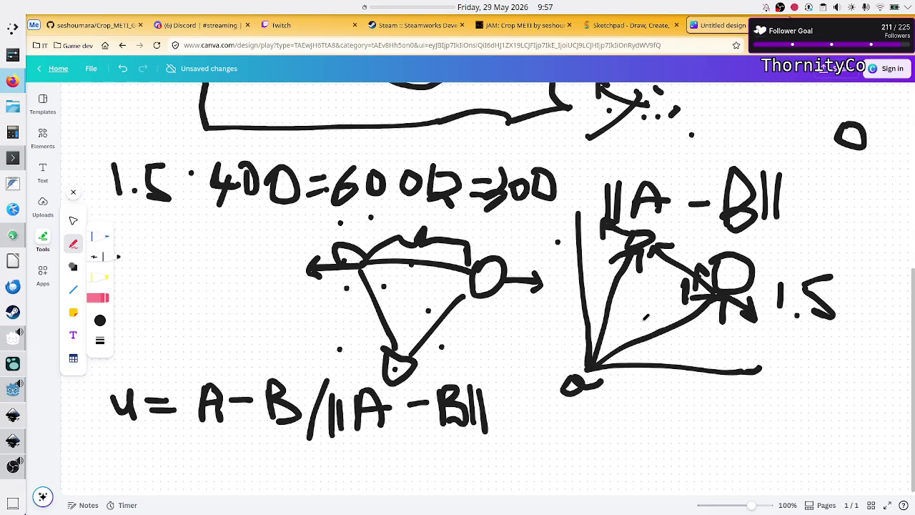
Step: Ink the arrow at D more heavily and circle the 1.5 in the right-hand diagram
{"action": "left_click_drag", "start_coordinate": [720, 292], "coordinate": [715, 283]}
{"action": "left_click_drag", "start_coordinate": [701, 276], "coordinate": [712, 284]}
{"action": "mouse_move", "coordinate": [822, 265]}
{"action": "left_mouse_down"}
{"action": "mouse_move", "coordinate": [759, 300]}
{"action": "mouse_move", "coordinate": [821, 336]}
{"action": "mouse_move", "coordinate": [828, 272]}
{"action": "mouse_move", "coordinate": [815, 268]}
{"action": "left_mouse_up"}
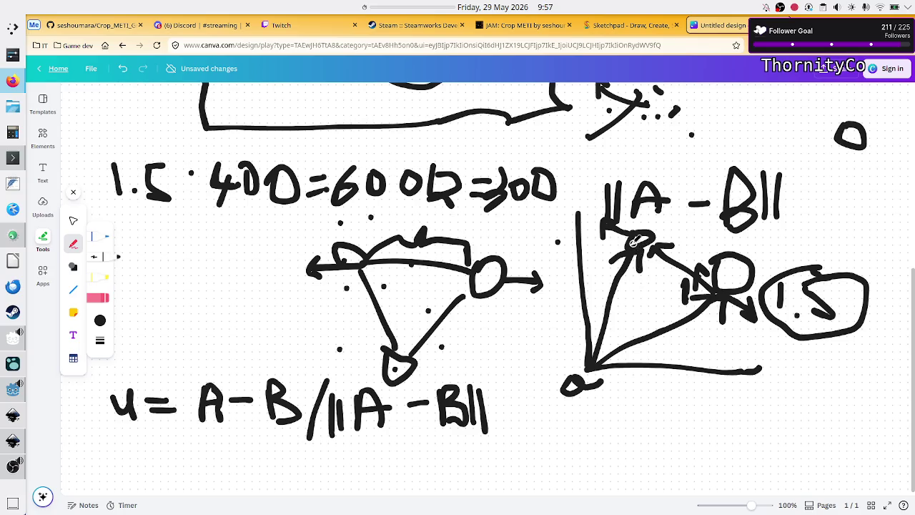
{"action": "key", "text": "alt+Tab"}
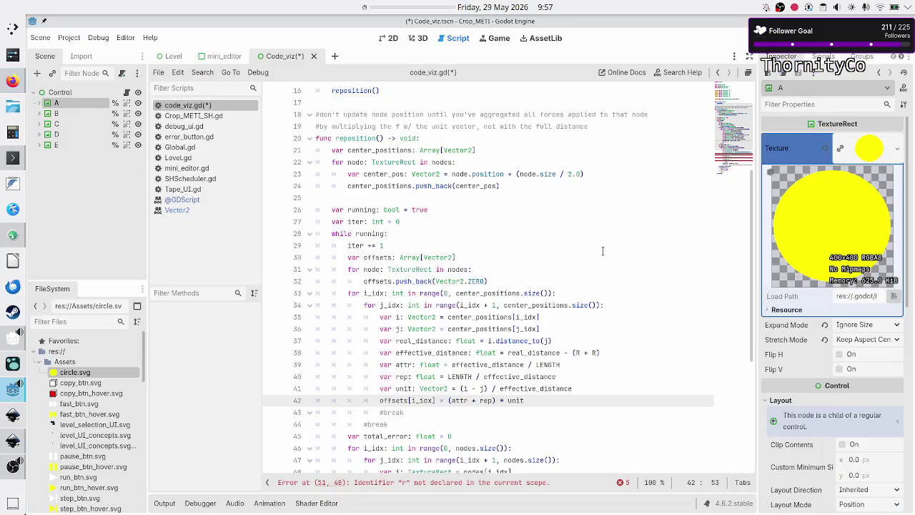
Step: Inspect attr and rep on line 42 and select their definitions on lines 39–40
{"action": "double_click", "coordinate": [456, 400]}
{"action": "double_click", "coordinate": [486, 401]}
{"action": "left_click", "coordinate": [484, 400]}
{"action": "left_click", "coordinate": [532, 398]}
{"action": "left_click_drag", "start_coordinate": [567, 376], "coordinate": [380, 364]}
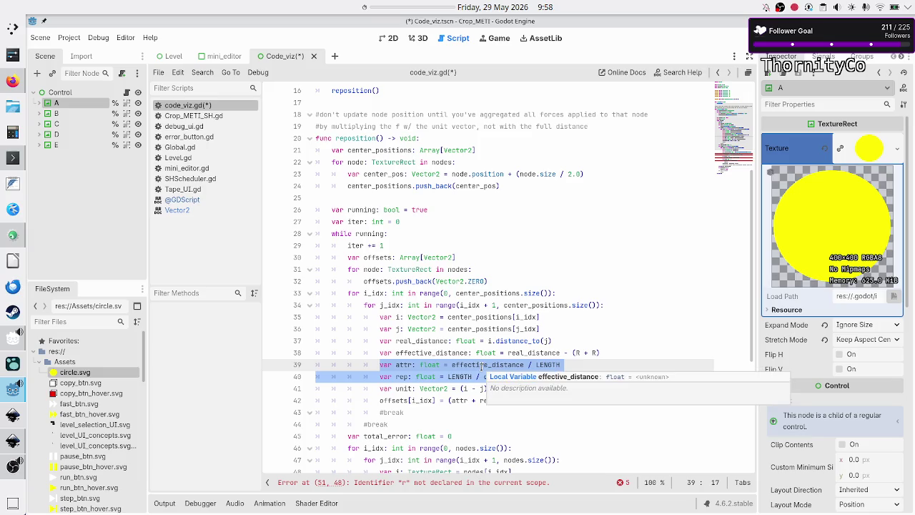
Step: Examine effective_distance and LENGTH in the attr and rep formulas
{"action": "double_click", "coordinate": [482, 365]}
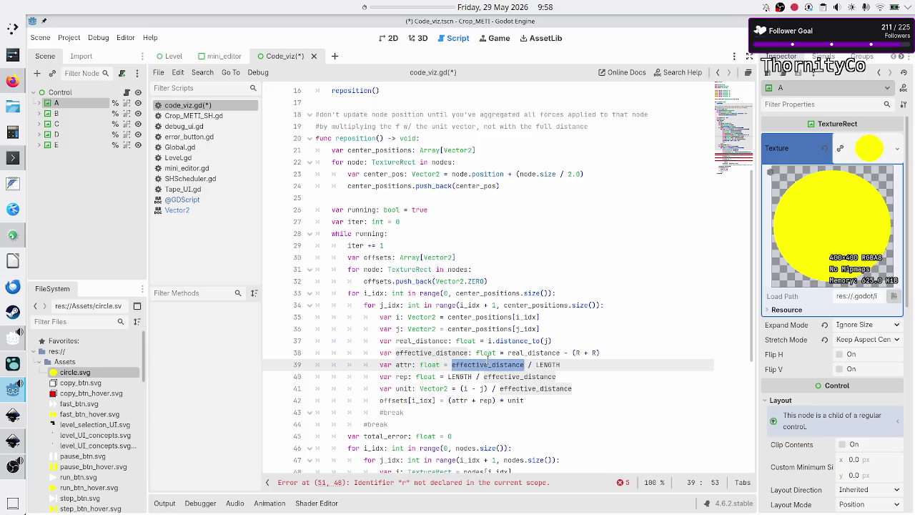
{"action": "double_click", "coordinate": [547, 365]}
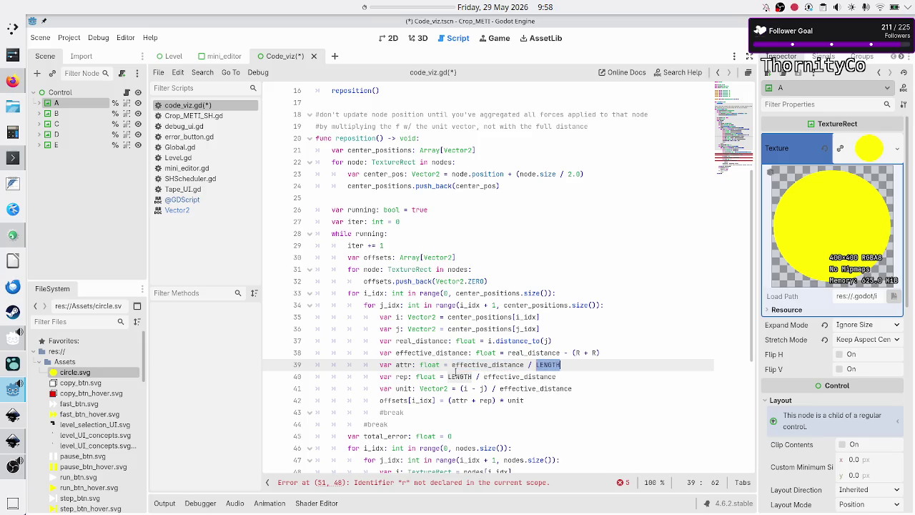
{"action": "double_click", "coordinate": [453, 376]}
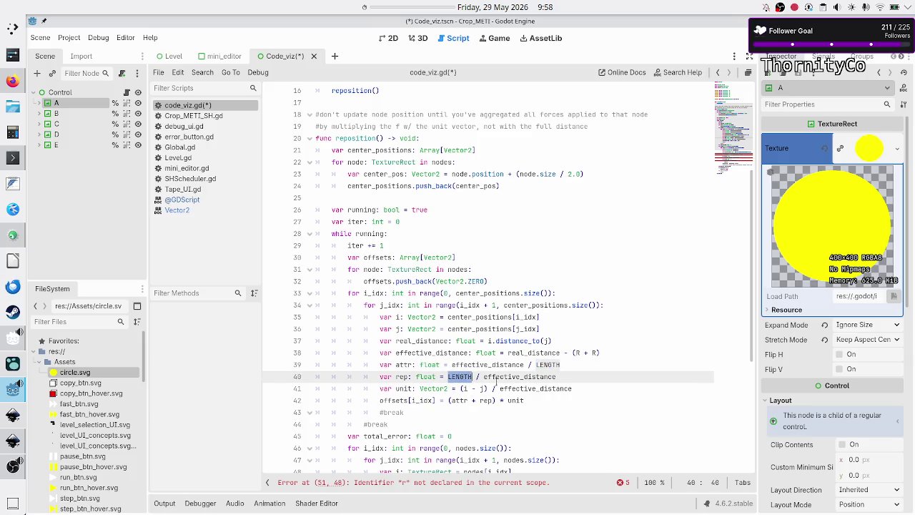
{"action": "double_click", "coordinate": [506, 376]}
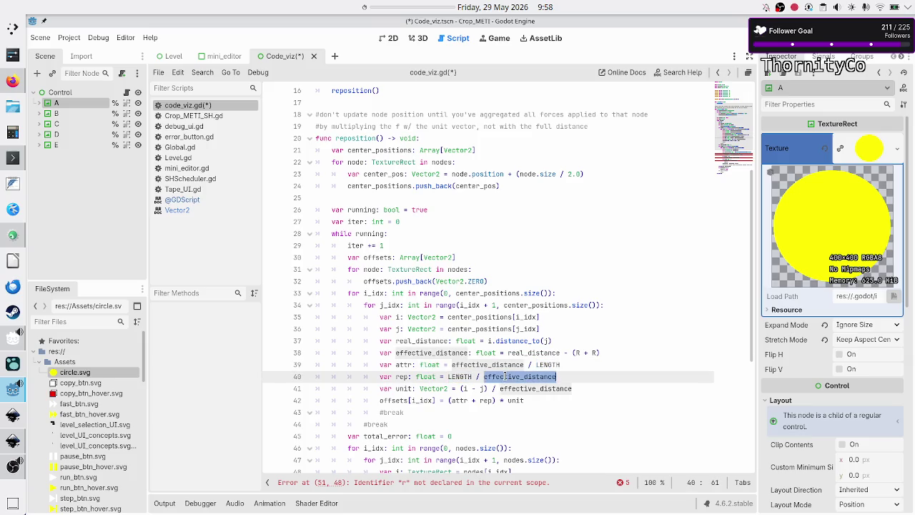
{"action": "double_click", "coordinate": [461, 376]}
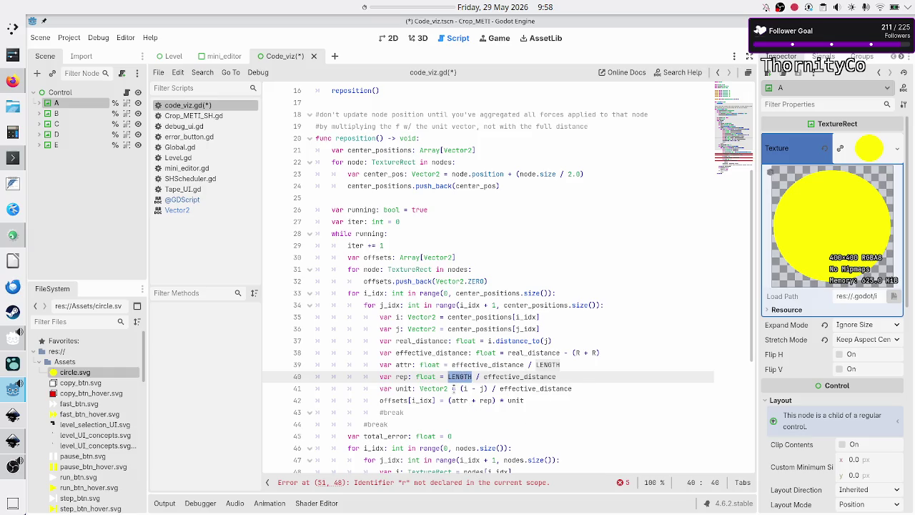
Step: Recheck attr and rep on line 42, then return to the Canva force diagram
{"action": "left_click", "coordinate": [459, 400]}
{"action": "left_click", "coordinate": [489, 401]}
{"action": "double_click", "coordinate": [489, 400]}
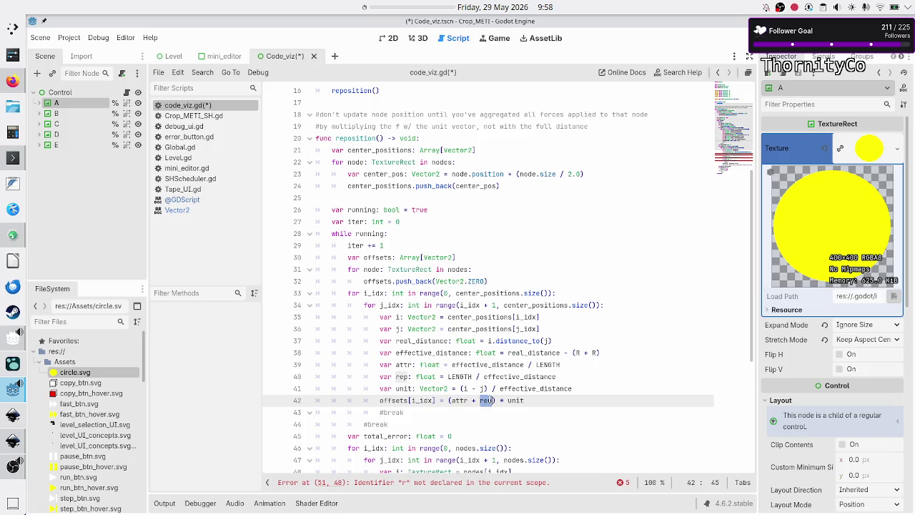
{"action": "double_click", "coordinate": [453, 401]}
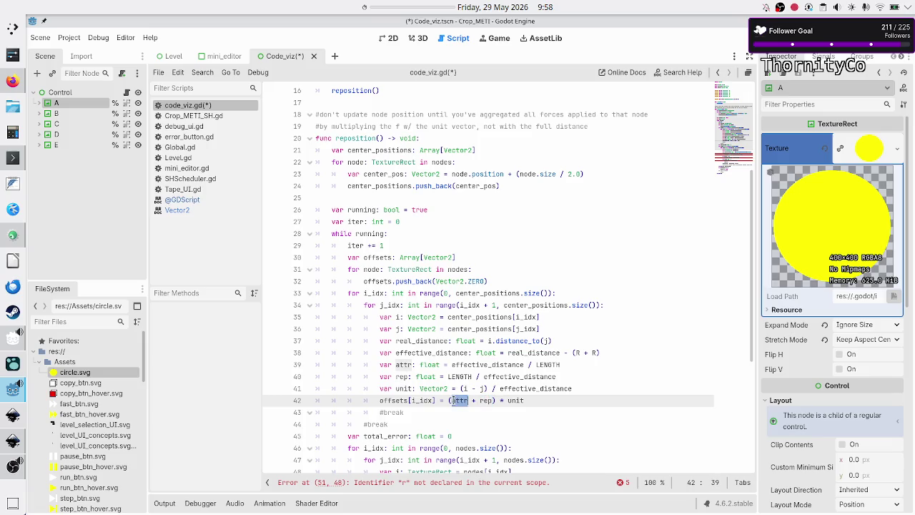
{"action": "left_click", "coordinate": [543, 401]}
{"action": "key", "text": "alt+Tab"}
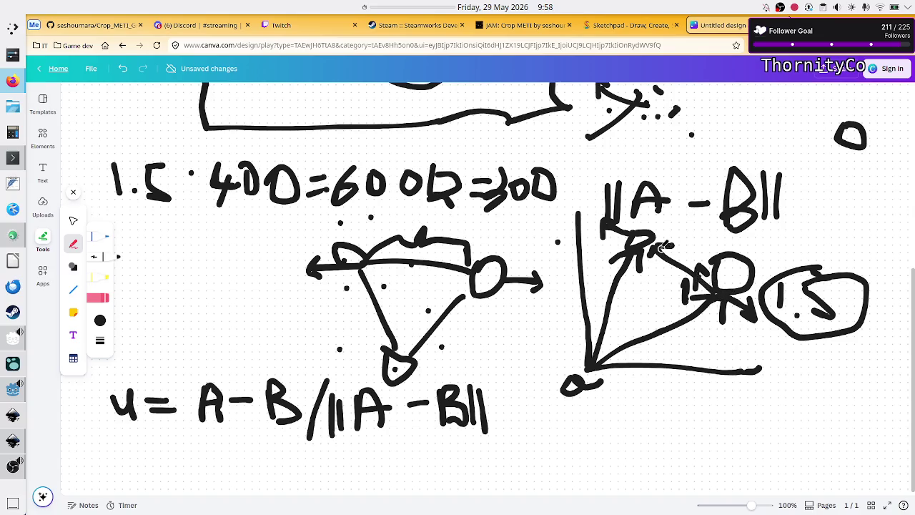
Step: Add a short ink mark at the arrowhead next to A in the right-hand diagram
{"action": "left_click_drag", "start_coordinate": [674, 248], "coordinate": [650, 241]}
Step: Start a new line 43 reading offsets[j_idx] = below the i_idx offset
{"action": "key", "text": "alt+Tab"}
{"action": "key", "text": "Return"}
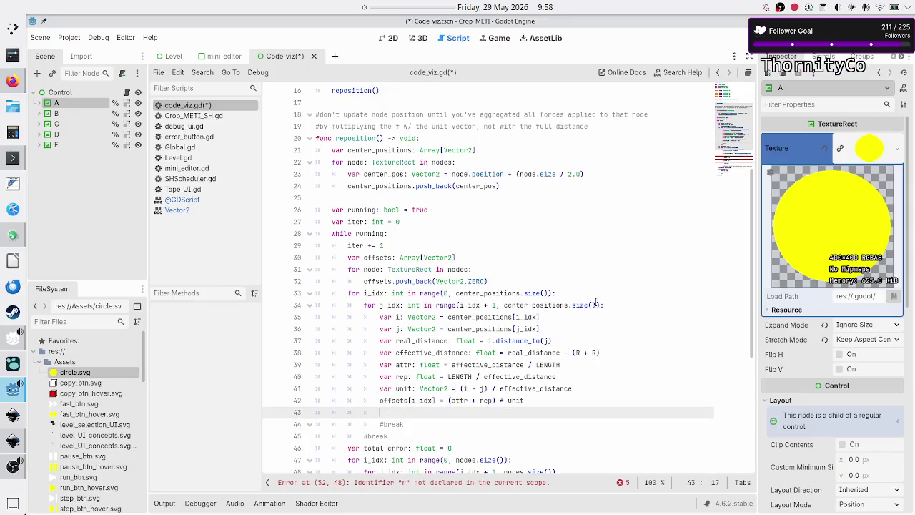
{"action": "type", "text": "offset"}
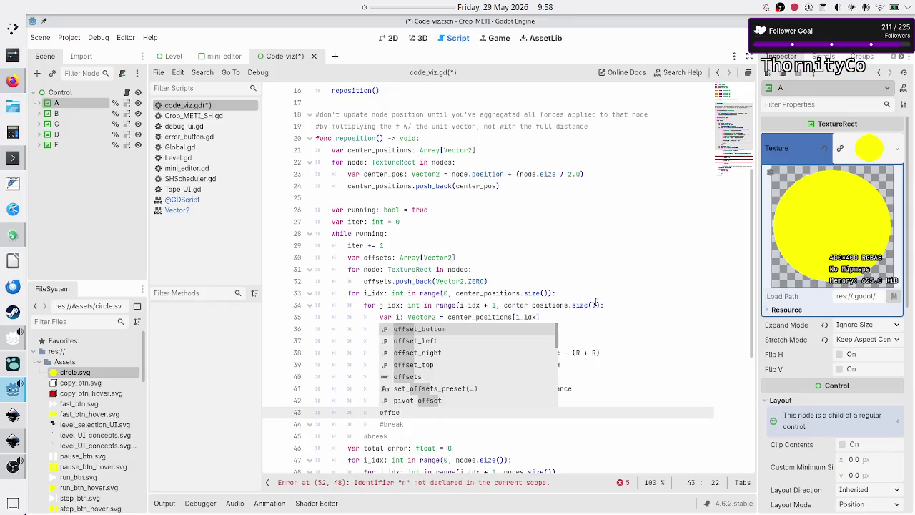
{"action": "key", "text": "Return"}
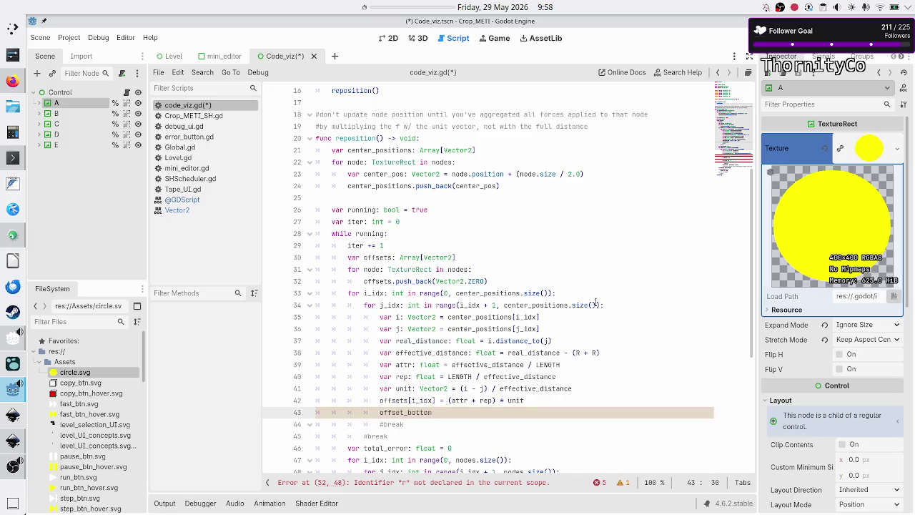
{"action": "key", "text": "BackSpace"}
{"action": "key", "text": "BackSpace"}
{"action": "key", "text": "BackSpace"}
{"action": "type", "text": "sets"}
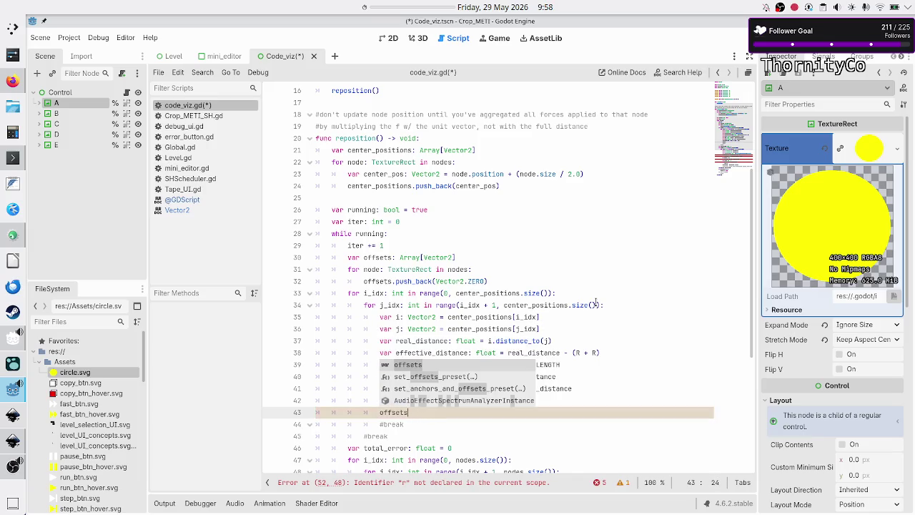
{"action": "type", "text": "["}
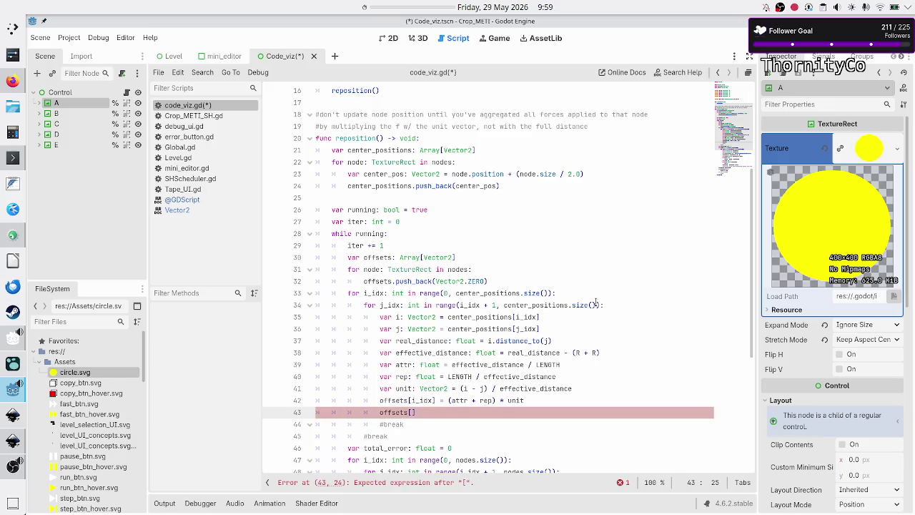
{"action": "type", "text": "j_id"}
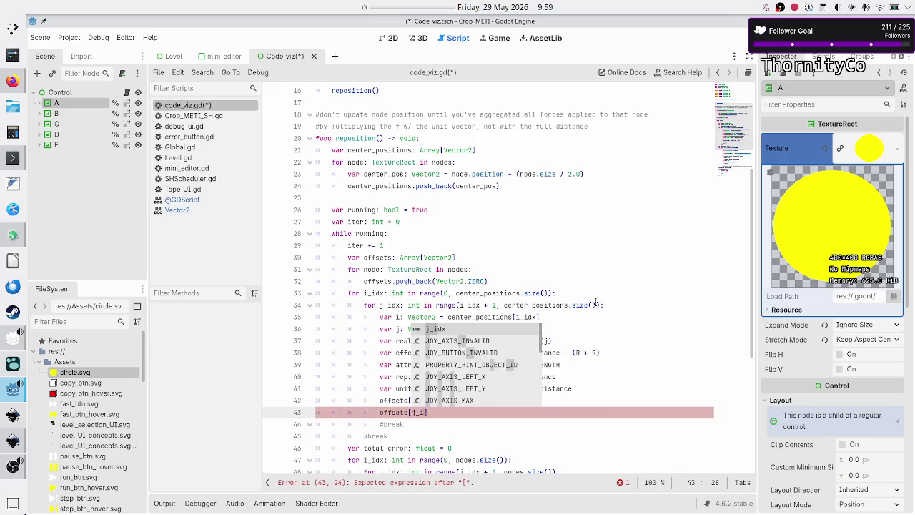
{"action": "key", "text": "Return"}
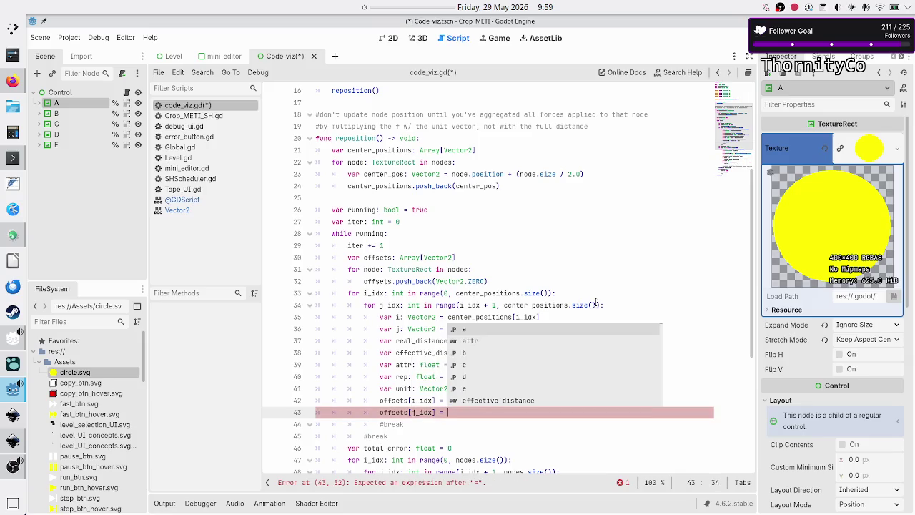
{"action": "key", "text": "Escape"}
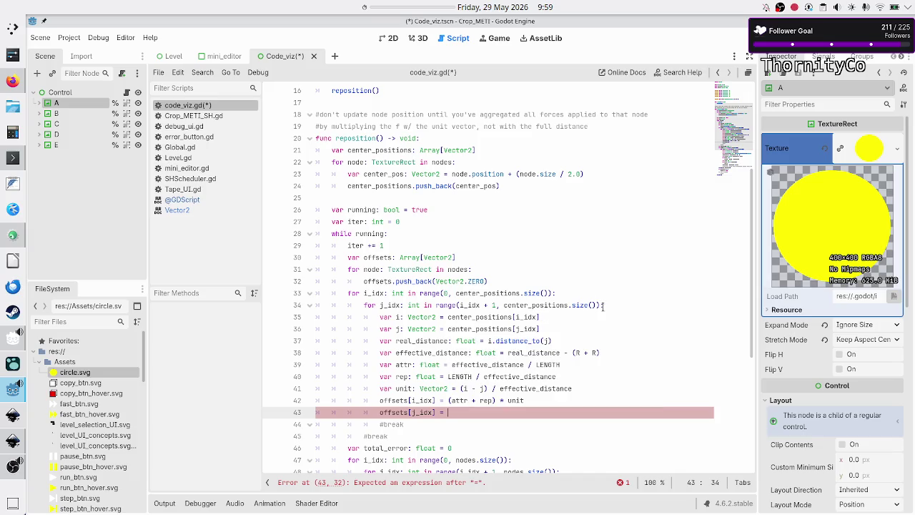
{"action": "key", "text": "alt+Tab"}
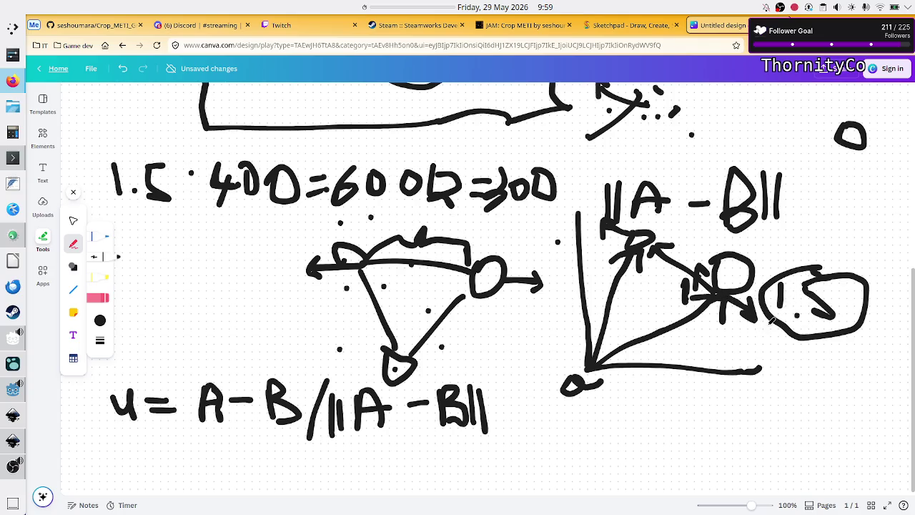
Step: Mark the R in the Canva force diagram with a short pen stroke
{"action": "key", "text": "alt+Tab"}
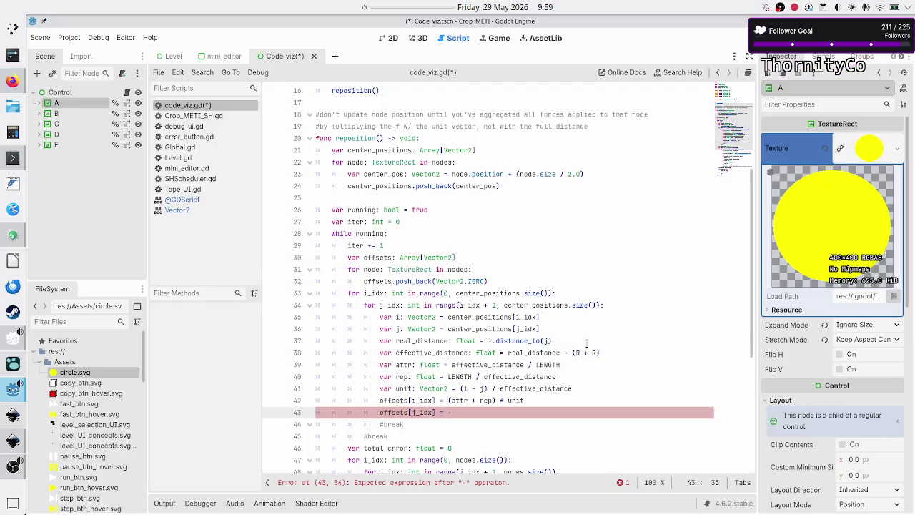
{"action": "key", "text": "alt+Tab"}
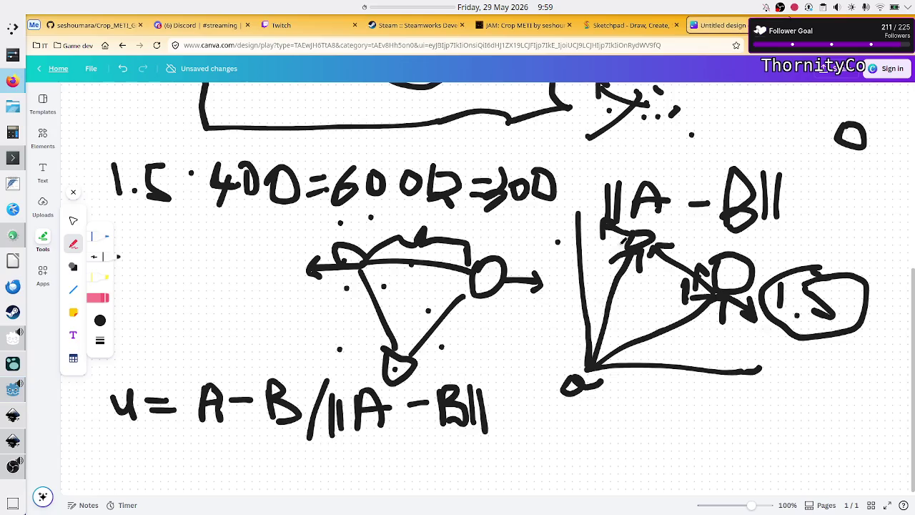
{"action": "left_click_drag", "start_coordinate": [708, 271], "coordinate": [718, 278]}
{"action": "key", "text": "alt+Tab"}
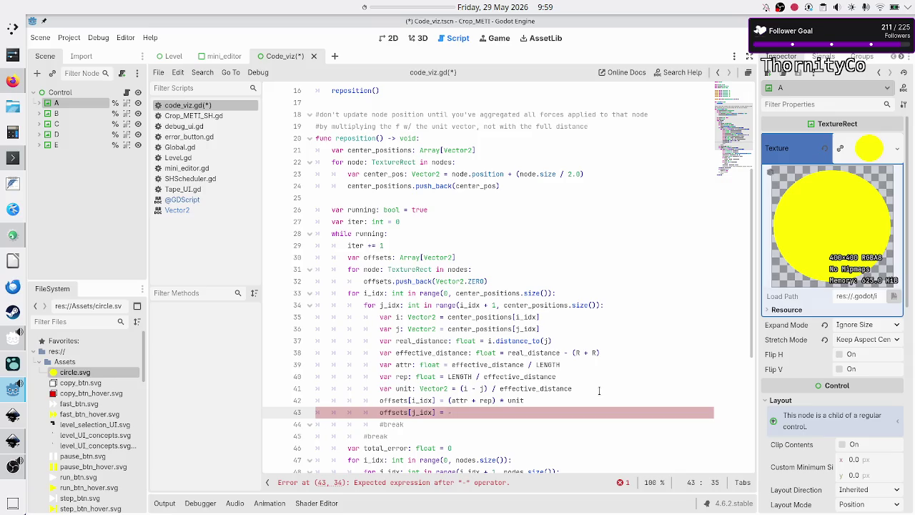
{"action": "key", "text": "alt+Tab"}
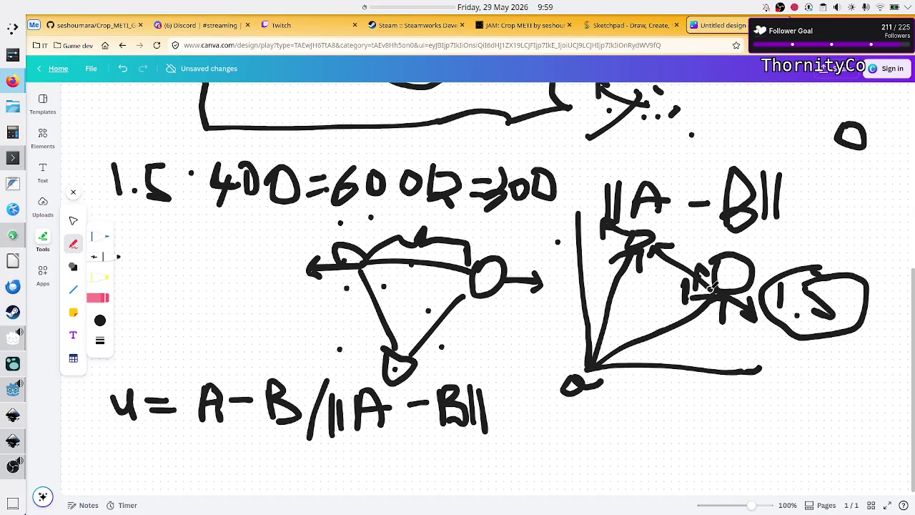
{"action": "key", "text": "alt+Tab"}
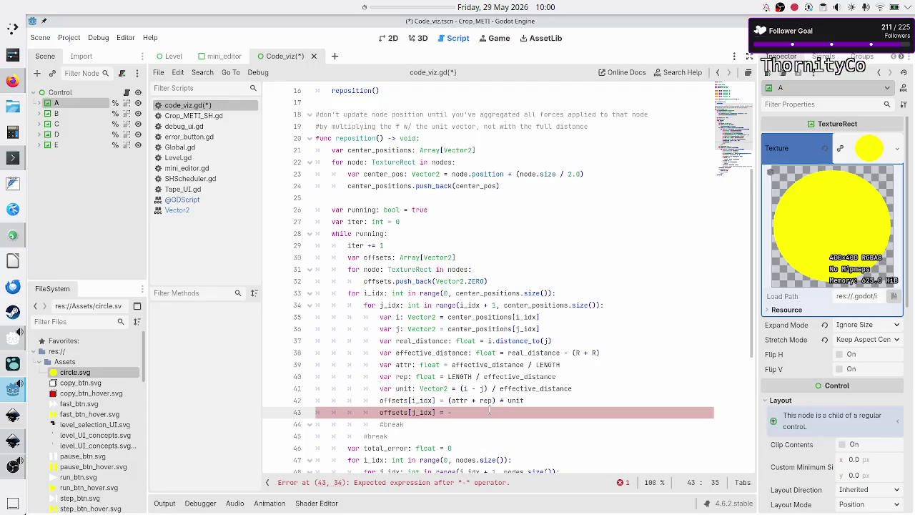
Step: Finish line 43 as offsets[j_idx] = -(attr + rep) * unit
{"action": "type", "text": "(attr"}
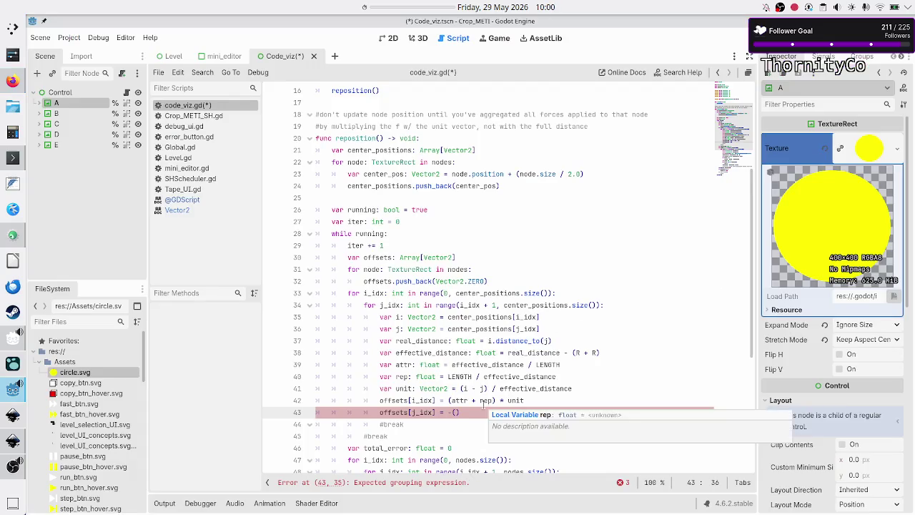
{"action": "type", "text": " + rep"}
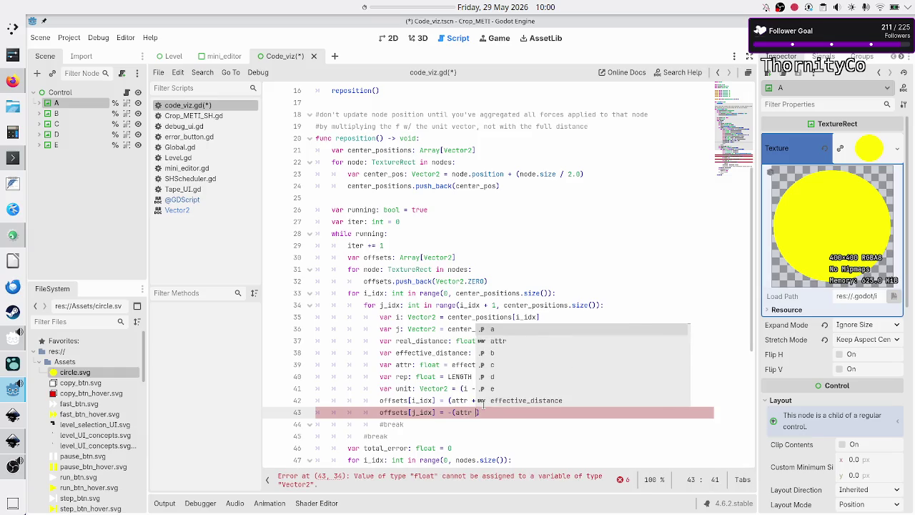
{"action": "type", "text": ") * unit"}
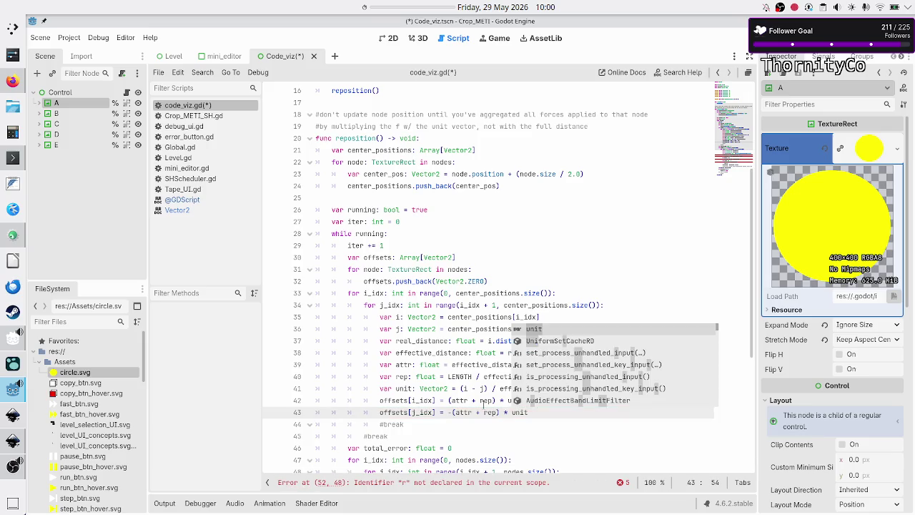
{"action": "key", "text": "Escape"}
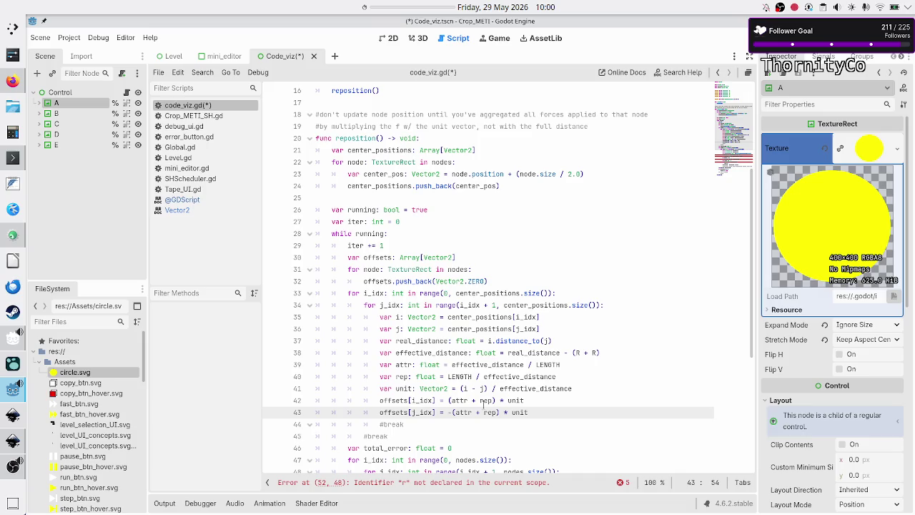
{"action": "key", "text": "Up"}
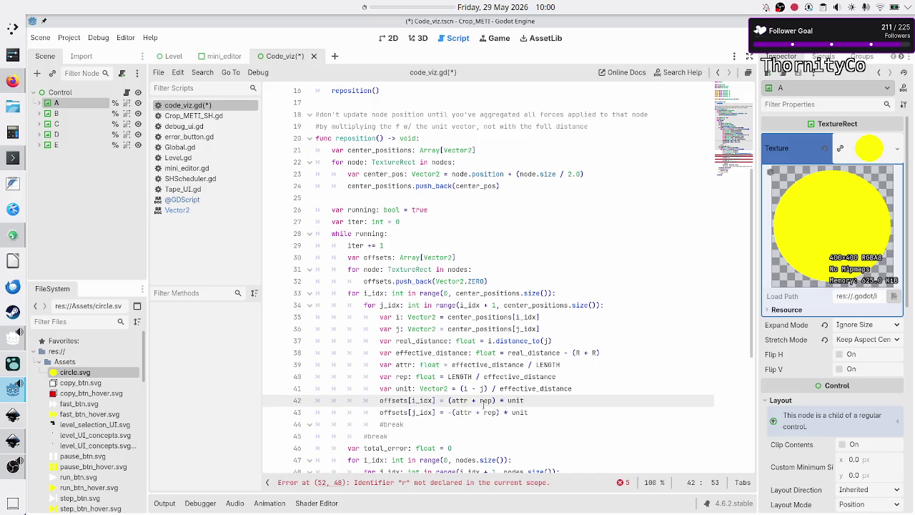
Step: Select the j_idx loop body, lines 34–43, for review
{"action": "key", "text": "Up"}
{"action": "key", "text": "Up"}
{"action": "key", "text": "Up"}
{"action": "key", "text": "Home"}
{"action": "key", "text": "Home"}
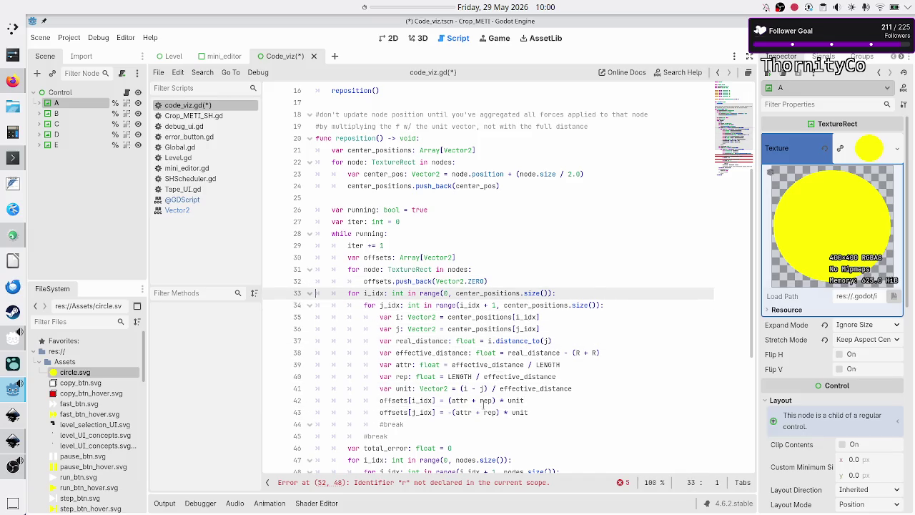
{"action": "key", "text": "Down"}
{"action": "key", "text": "shift+Down"}
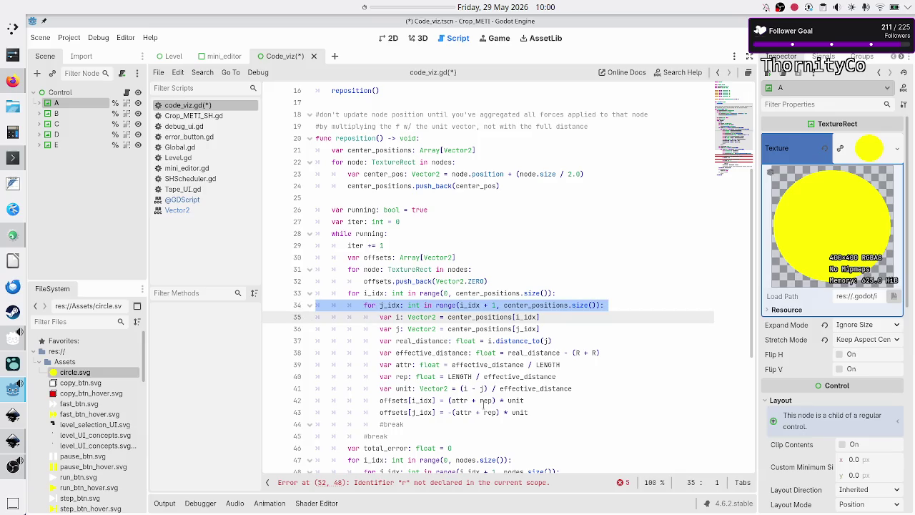
{"action": "key", "text": "shift+Down"}
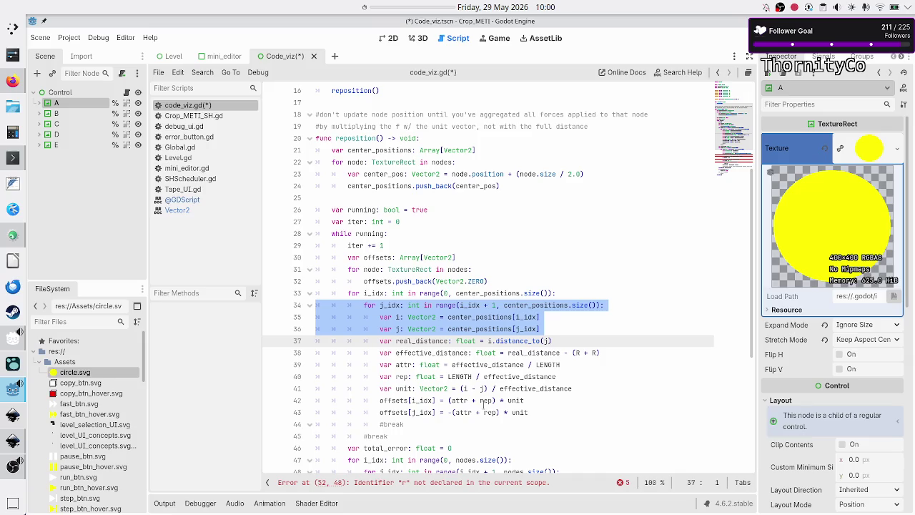
{"action": "key", "text": "shift+Down"}
{"action": "key", "text": "shift+Down"}
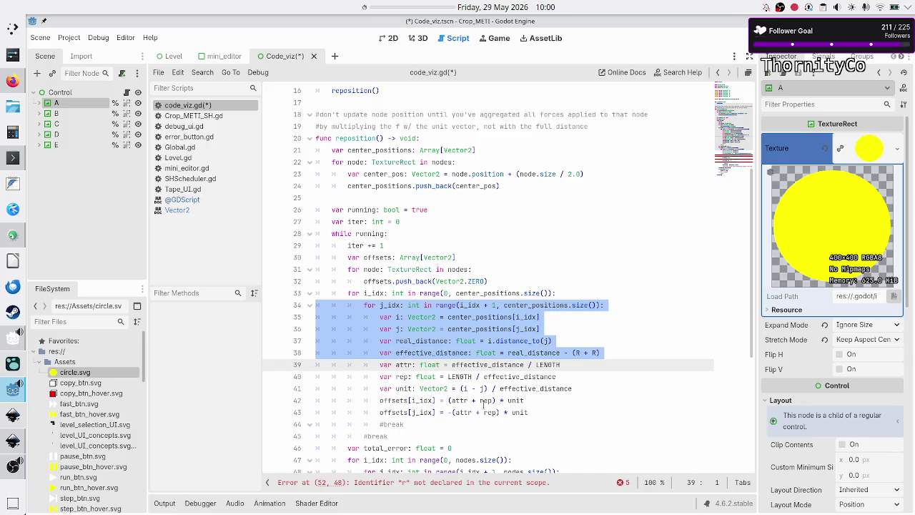
{"action": "key", "text": "shift+Down"}
{"action": "key", "text": "shift+Down"}
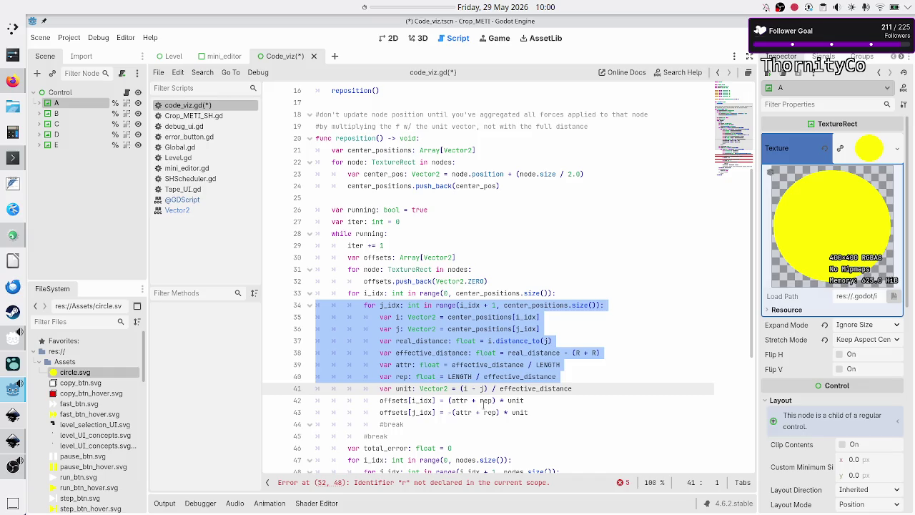
{"action": "key", "text": "shift+Down"}
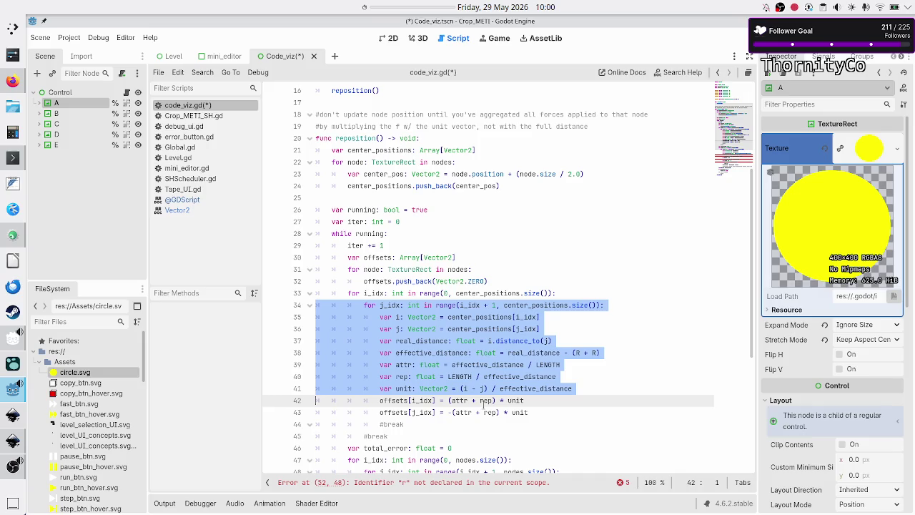
{"action": "key", "text": "shift+Down"}
{"action": "key", "text": "shift+Down"}
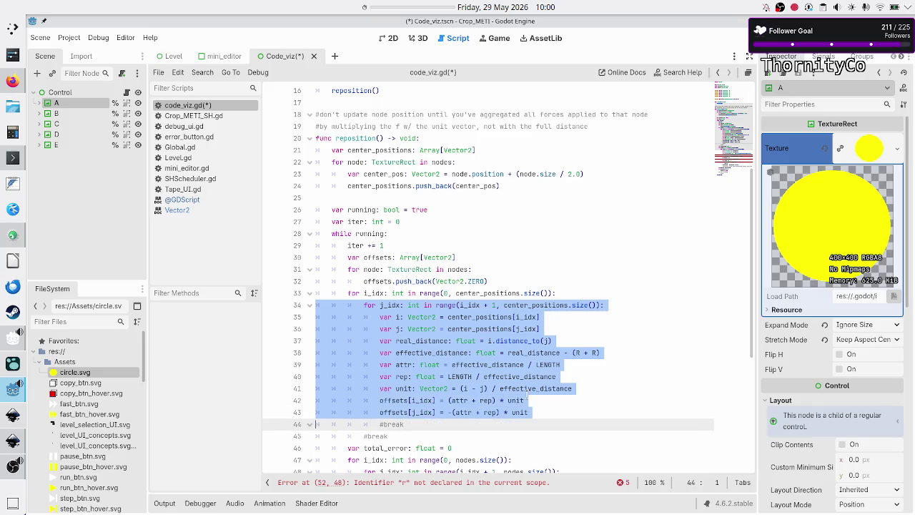
Step: Compare the (attr + rep) * unit offset expressions on lines 42 and 43
{"action": "left_click", "coordinate": [527, 397]}
{"action": "left_click_drag", "start_coordinate": [451, 401], "coordinate": [493, 401]}
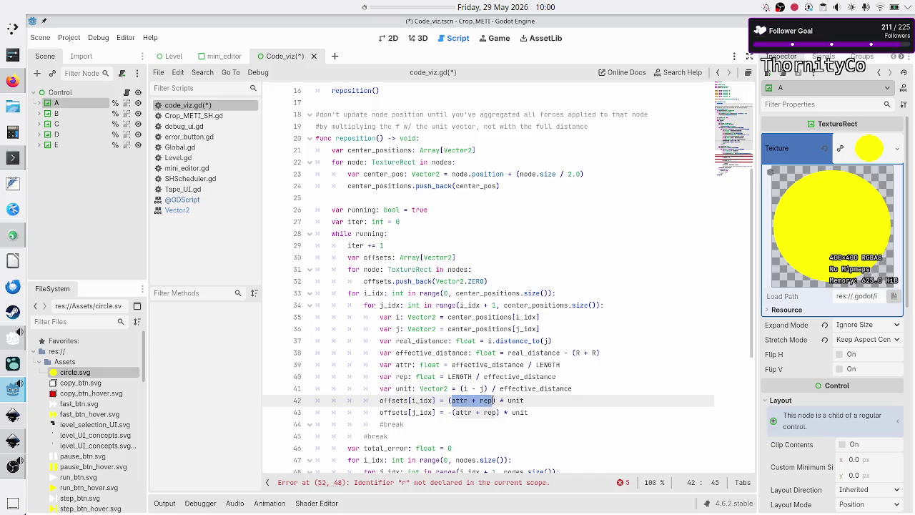
{"action": "left_click", "coordinate": [529, 400], "text": "shift"}
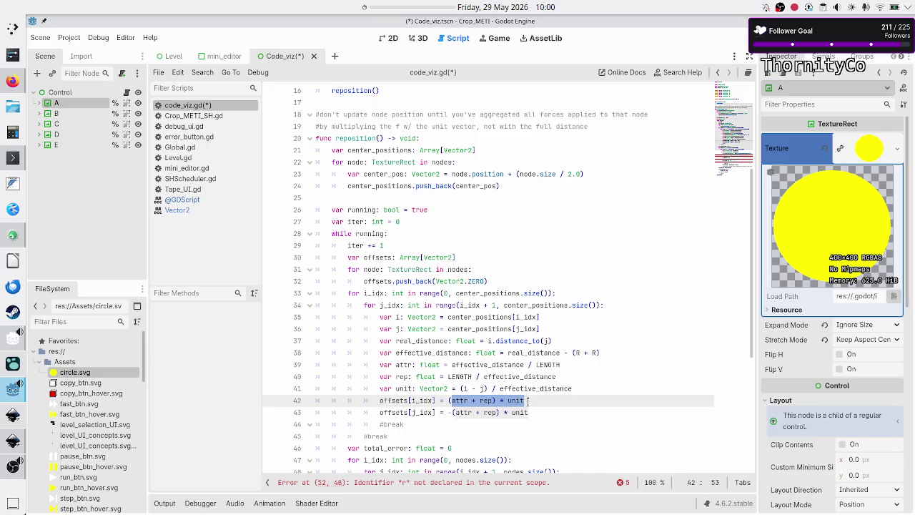
{"action": "double_click", "coordinate": [413, 401]}
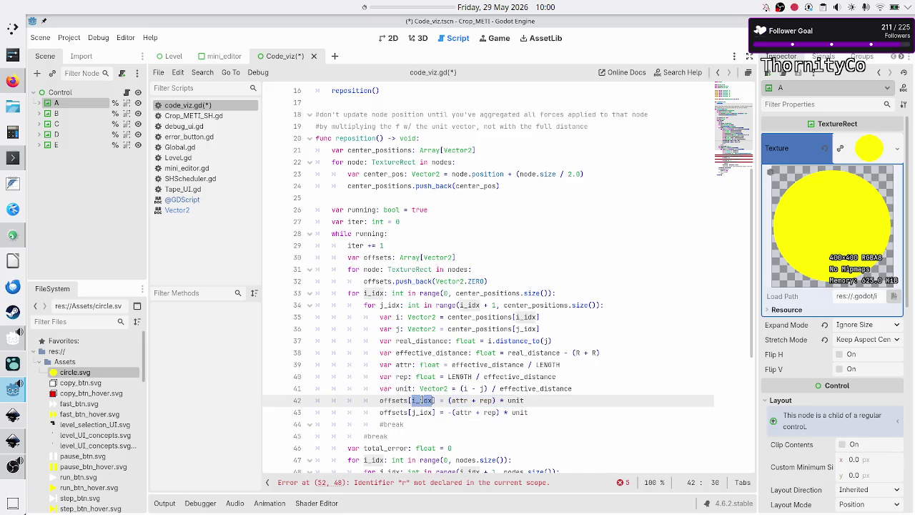
{"action": "left_click_drag", "start_coordinate": [452, 413], "coordinate": [514, 413]}
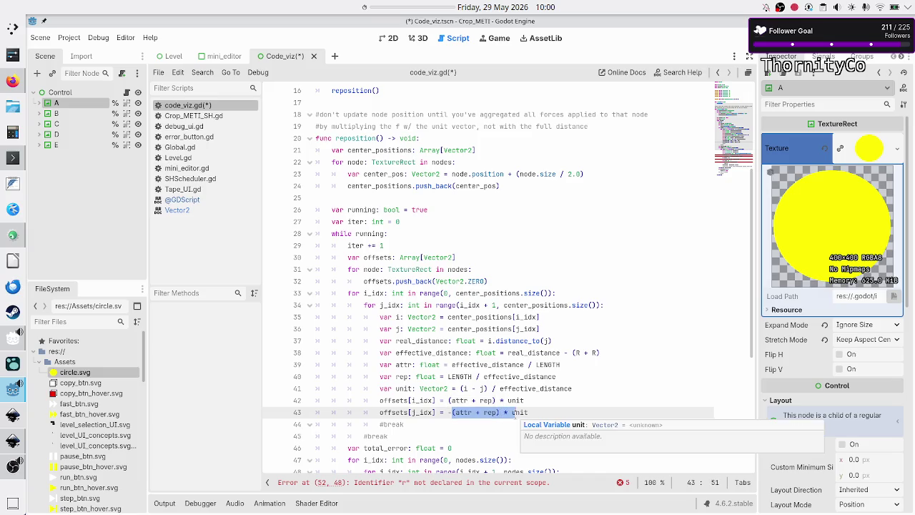
{"action": "left_click", "coordinate": [401, 412]}
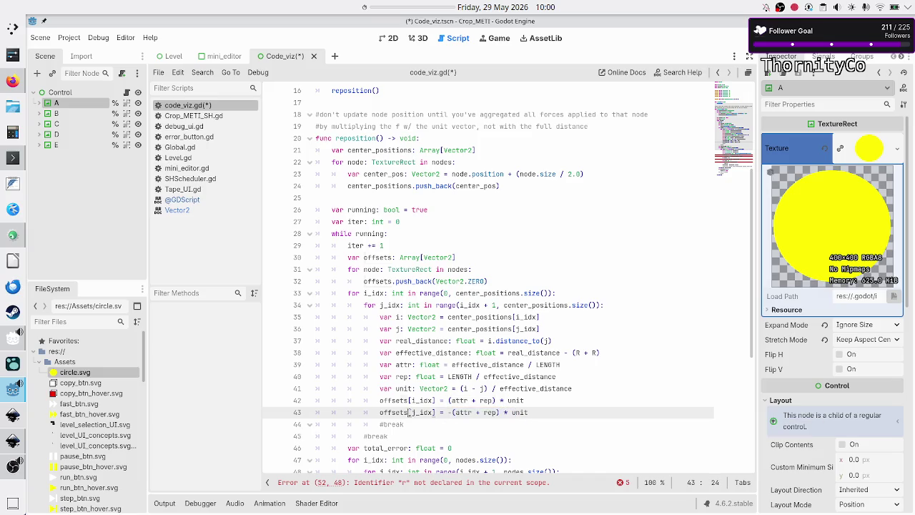
{"action": "left_click", "coordinate": [547, 410]}
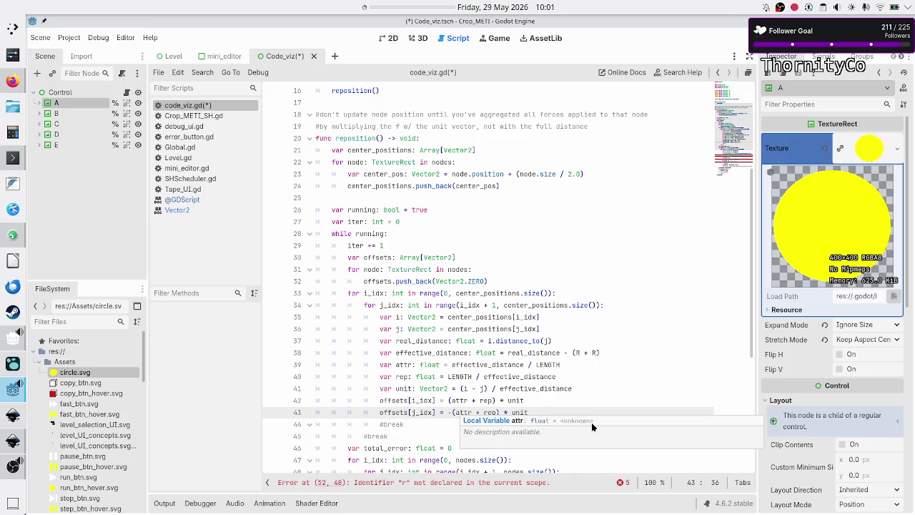
{"action": "left_click", "coordinate": [583, 401]}
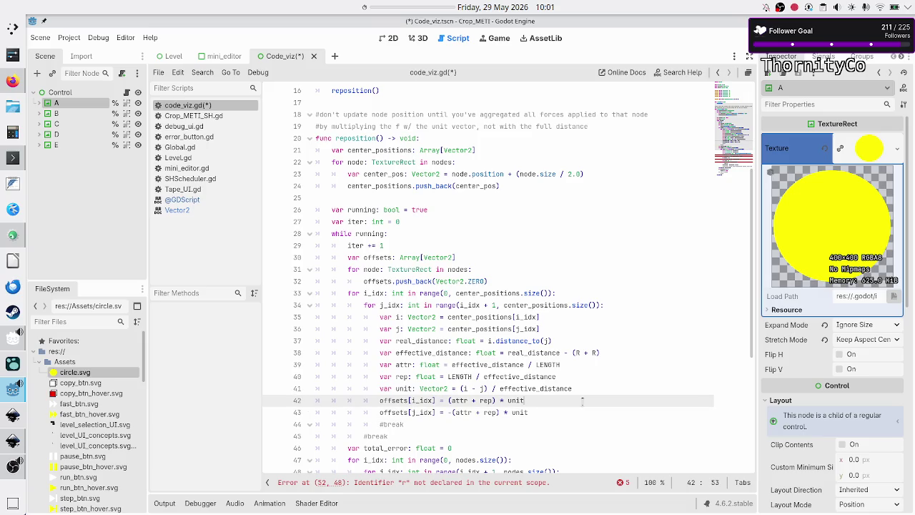
Step: Insert a new line below the commented-out #break
{"action": "key", "text": "Down"}
{"action": "key", "text": "Up"}
{"action": "key", "text": "Up"}
{"action": "key", "text": "Up"}
{"action": "key", "text": "Down"}
{"action": "key", "text": "Down"}
{"action": "key", "text": "Down"}
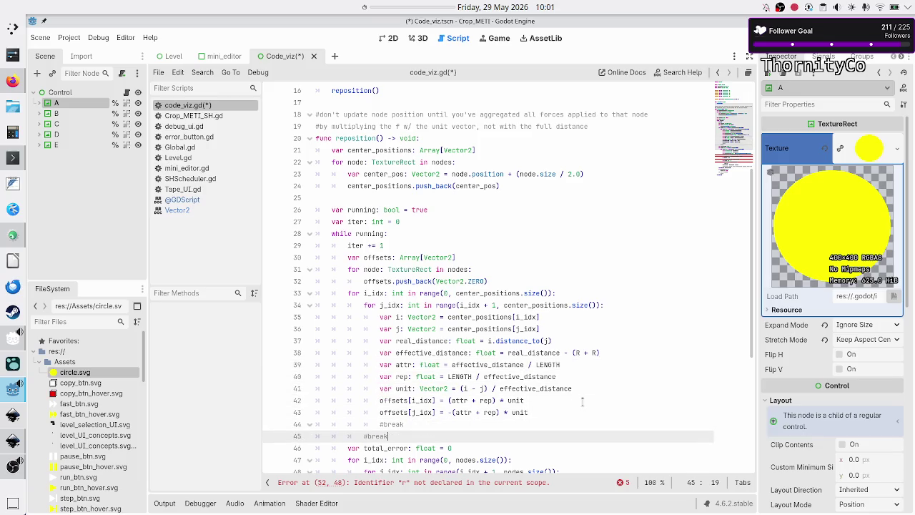
{"action": "key", "text": "Return"}
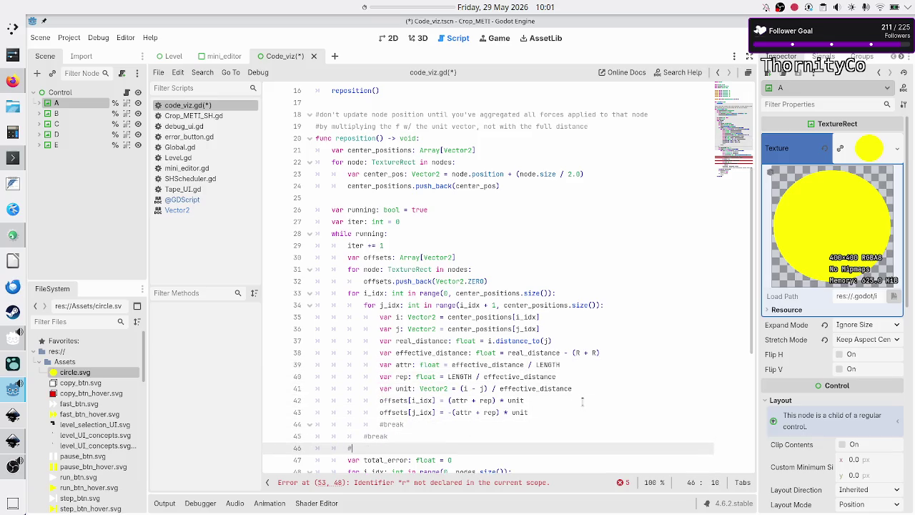
{"action": "key", "text": "alt+Tab"}
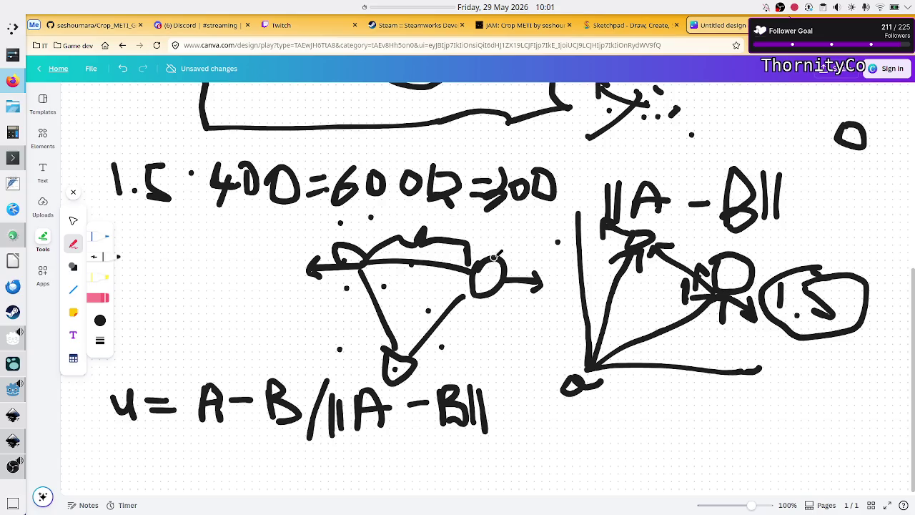
Step: Scribble the small loop at the triangle's top-left corner solid black
{"action": "mouse_move", "coordinate": [350, 243]}
{"action": "left_mouse_down"}
{"action": "mouse_move", "coordinate": [347, 252]}
{"action": "mouse_move", "coordinate": [359, 253]}
{"action": "left_mouse_up"}
{"action": "key", "text": "alt+Tab"}
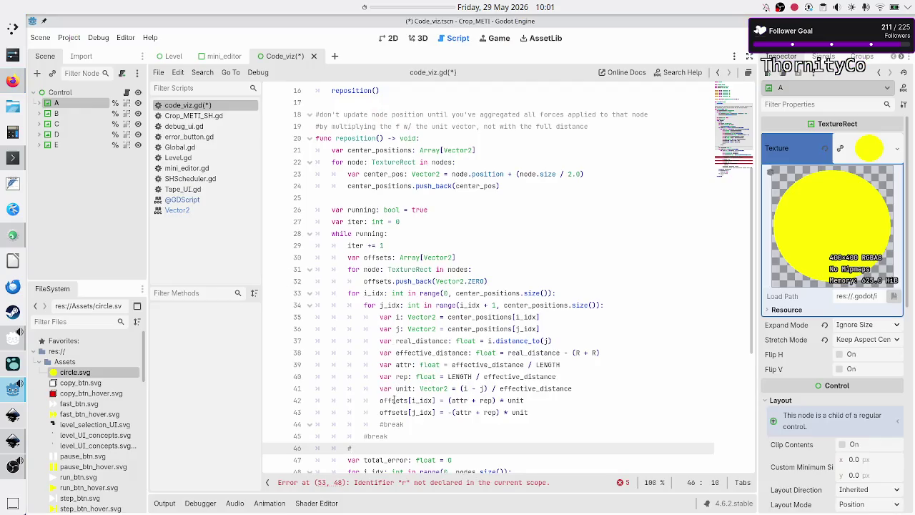
Step: Highlight the uses of offsets from offsets[i_idx] on line 42
{"action": "left_click_drag", "start_coordinate": [381, 400], "coordinate": [436, 400]}
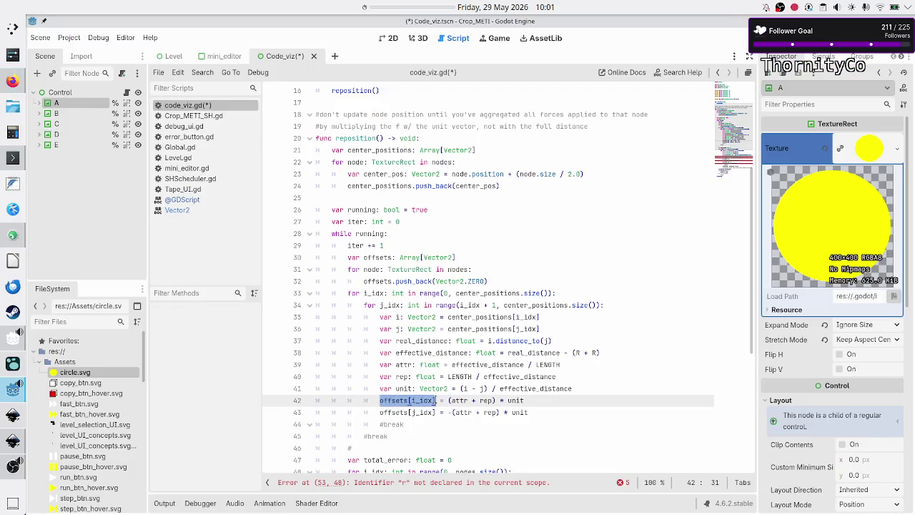
{"action": "double_click", "coordinate": [394, 400]}
{"action": "key", "text": "alt+Tab"}
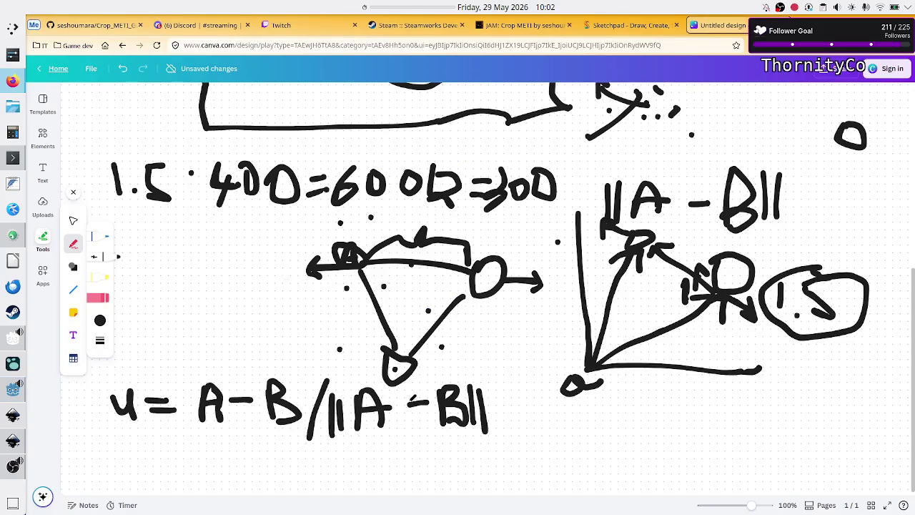
{"action": "key", "text": "alt+Tab"}
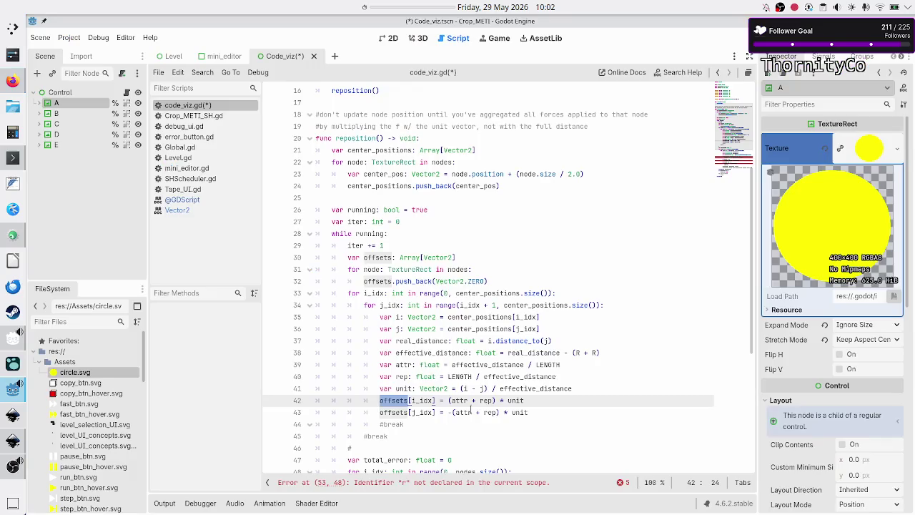
Step: Delete the stray '#' on line 46 below the #break line
{"action": "left_click", "coordinate": [533, 425]}
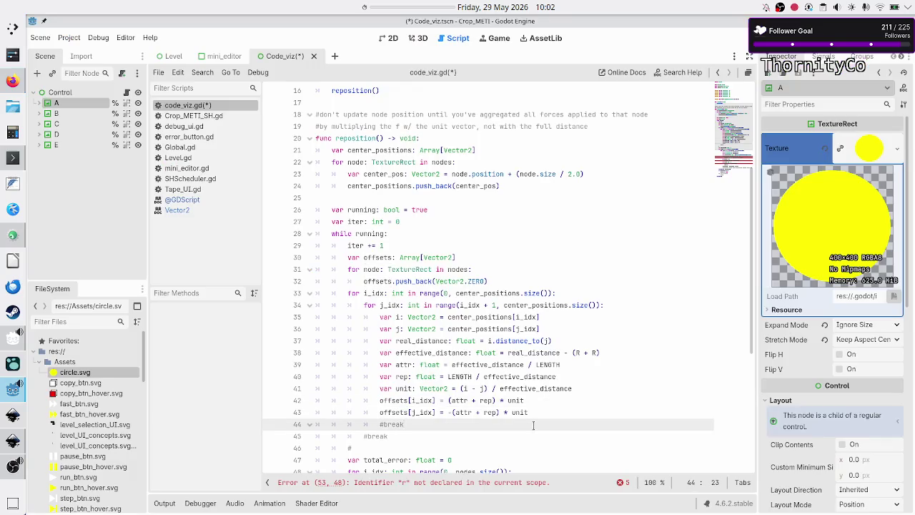
{"action": "key", "text": "Down"}
{"action": "key", "text": "Down"}
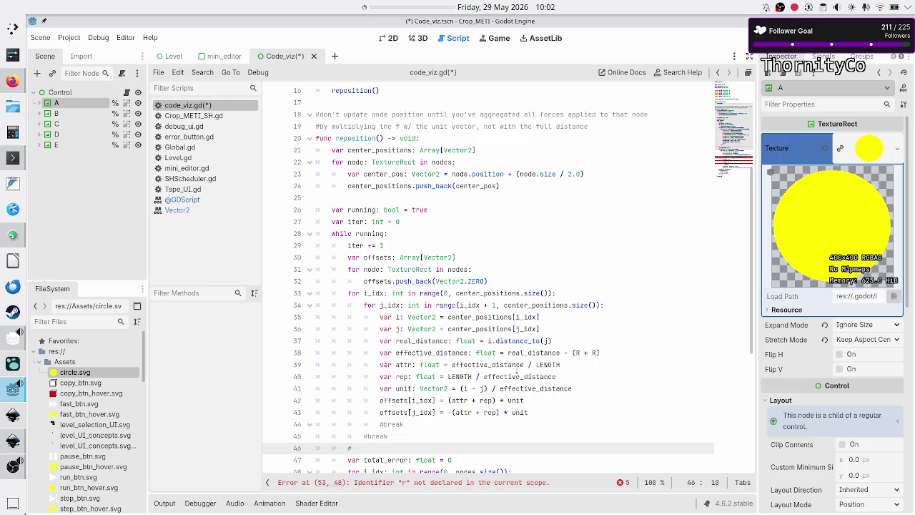
{"action": "scroll", "coordinate": [518, 371], "scroll_direction": "down", "scroll_amount": 7}
{"action": "scroll", "coordinate": [517, 372], "scroll_direction": "up", "scroll_amount": 6}
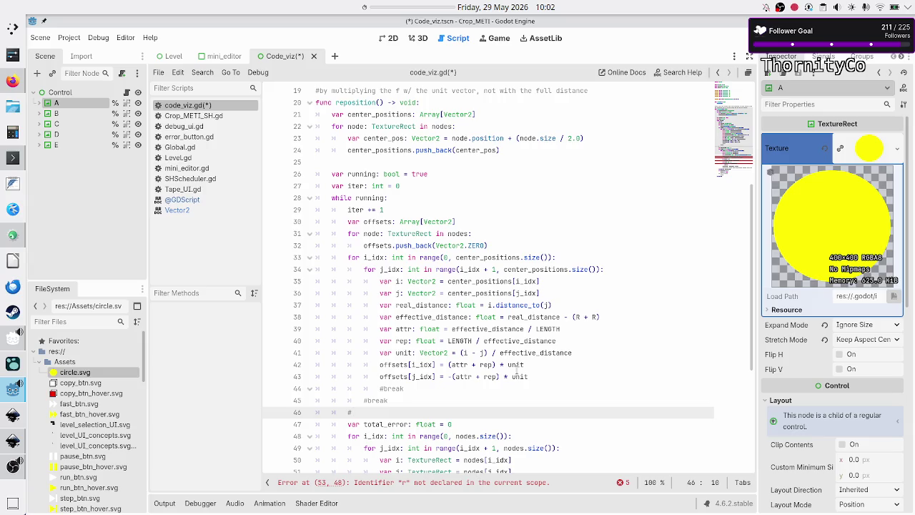
{"action": "key", "text": "BackSpace"}
{"action": "scroll", "coordinate": [502, 316], "scroll_direction": "up", "scroll_amount": 2}
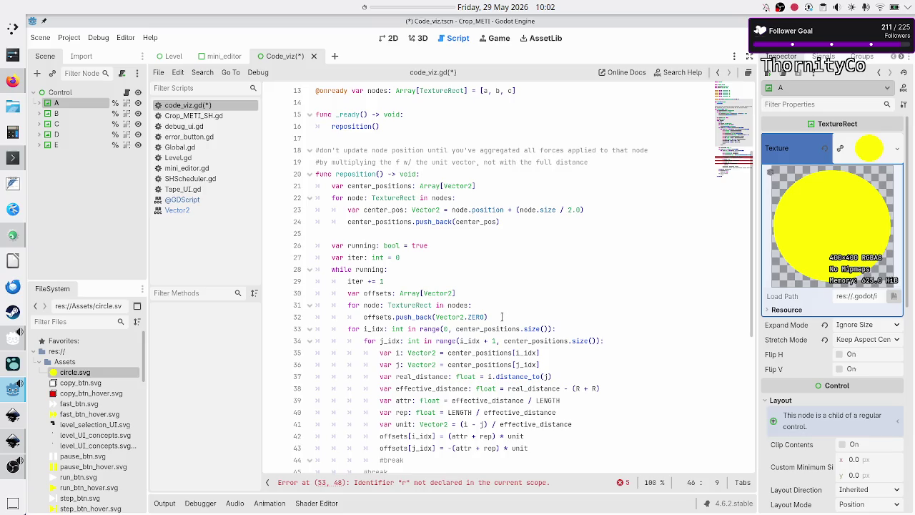
{"action": "key", "text": "alt+Tab"}
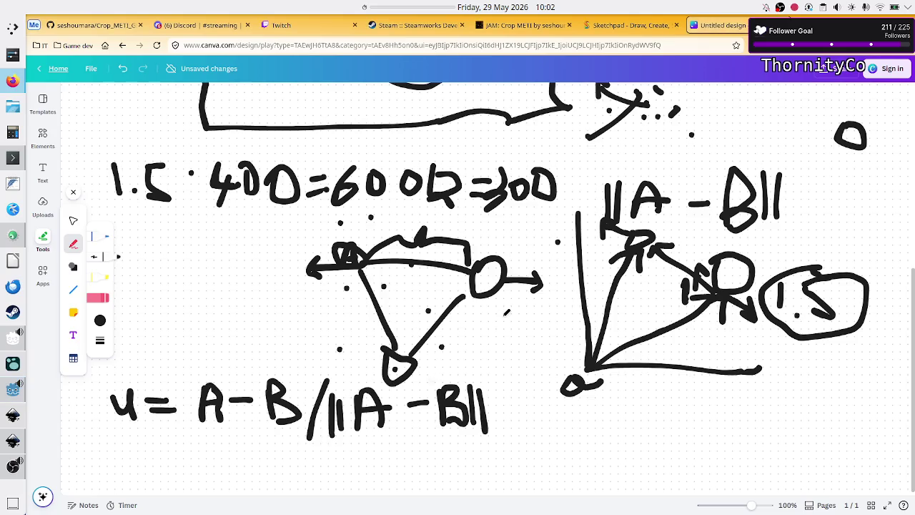
{"action": "scroll", "coordinate": [581, 297], "scroll_direction": "up", "scroll_amount": 10}
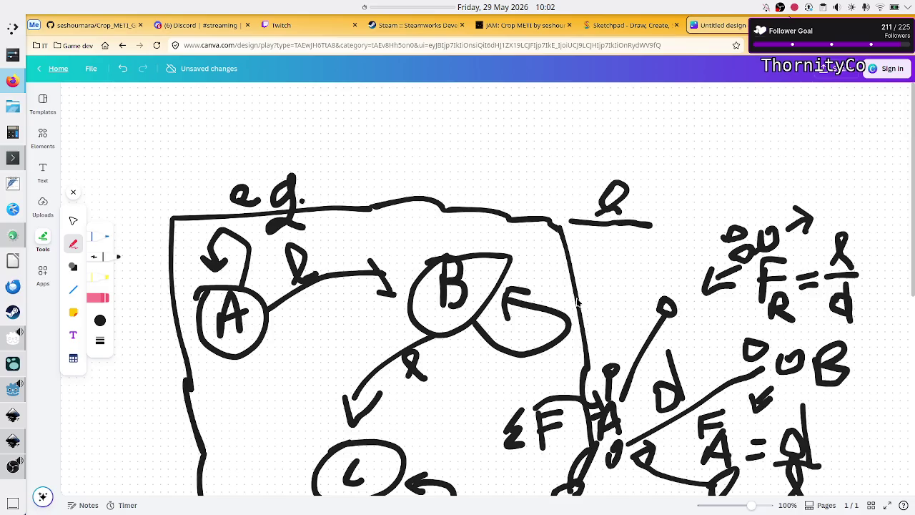
{"action": "scroll", "coordinate": [549, 268], "scroll_direction": "down", "scroll_amount": 2}
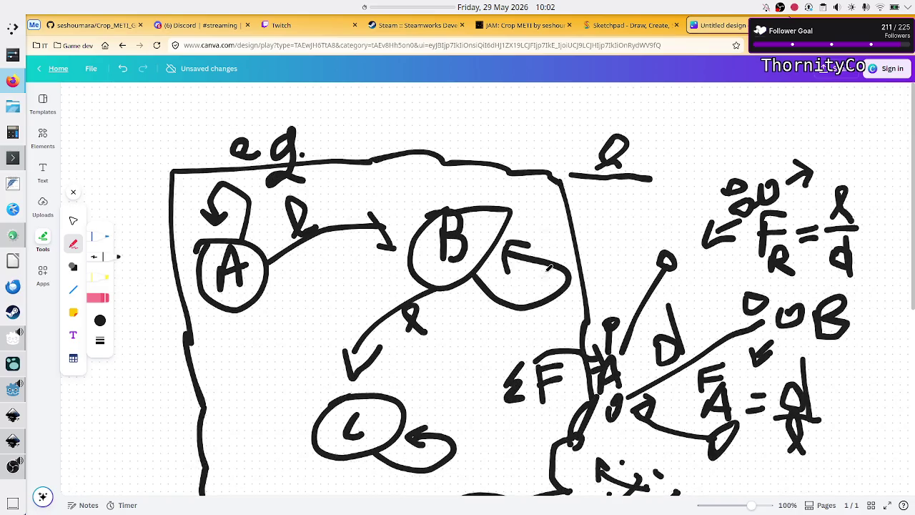
{"action": "scroll", "coordinate": [549, 268], "scroll_direction": "down", "scroll_amount": 1}
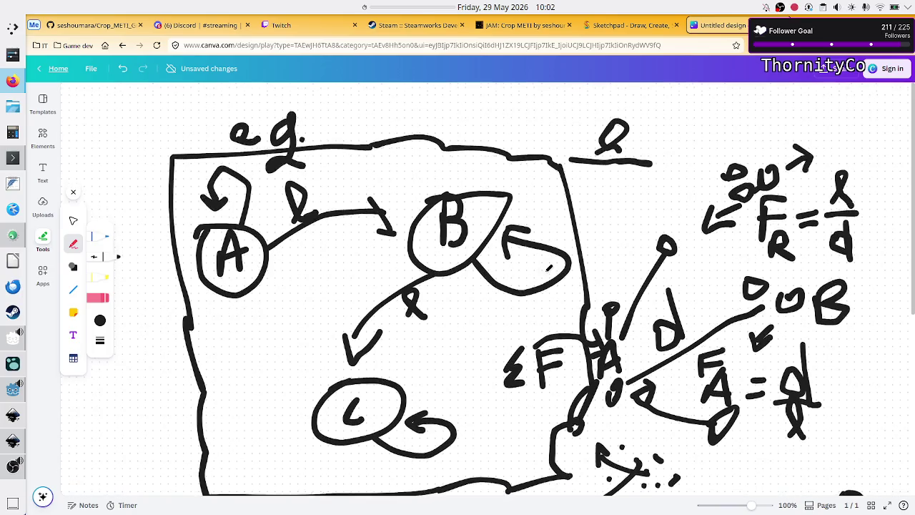
{"action": "scroll", "coordinate": [549, 269], "scroll_direction": "down", "scroll_amount": 5}
{"action": "scroll", "coordinate": [545, 276], "scroll_direction": "down", "scroll_amount": 1}
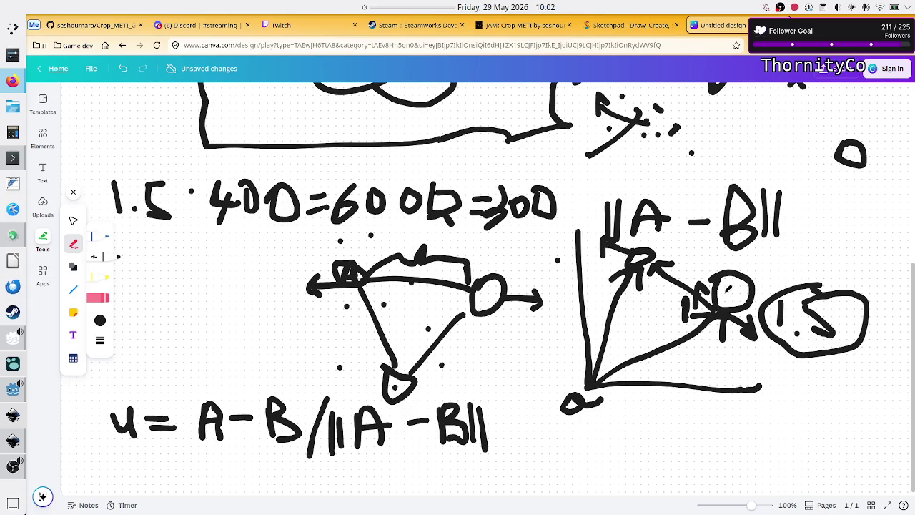
{"action": "scroll", "coordinate": [643, 266], "scroll_direction": "up", "scroll_amount": 3}
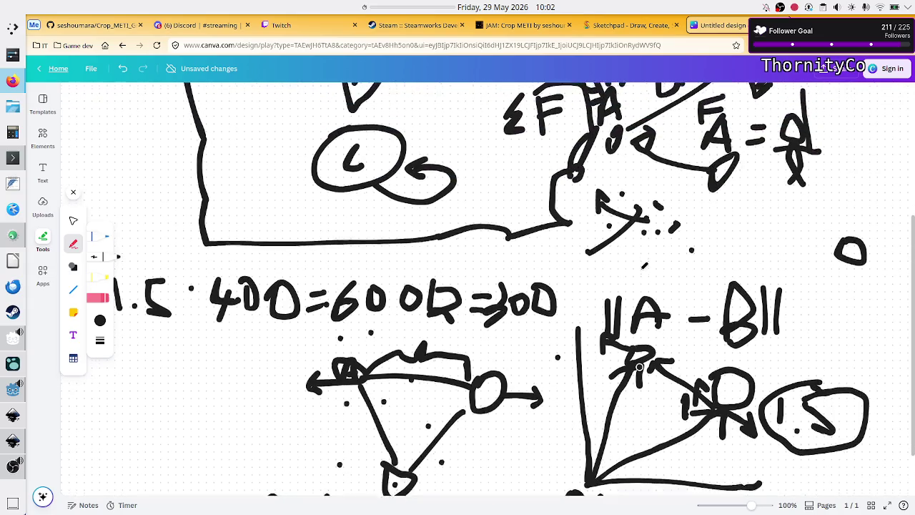
{"action": "scroll", "coordinate": [639, 367], "scroll_direction": "up", "scroll_amount": 7}
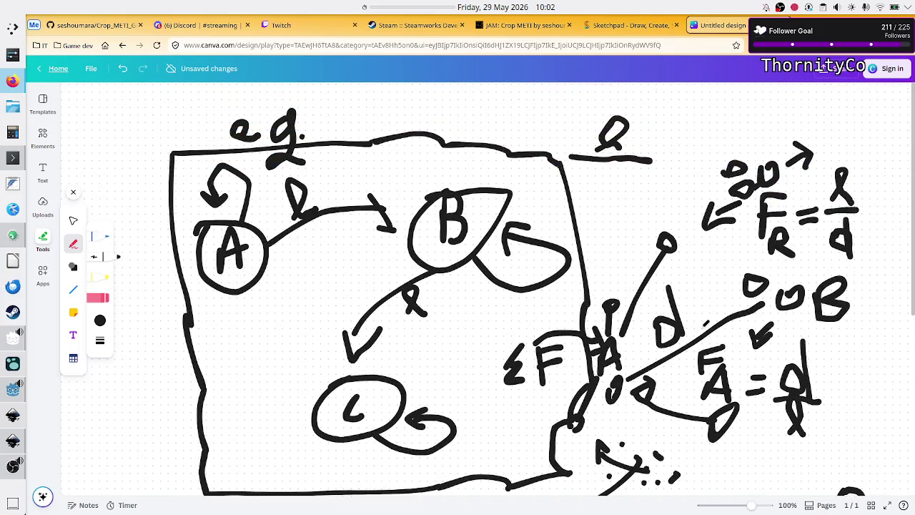
{"action": "scroll", "coordinate": [706, 323], "scroll_direction": "down", "scroll_amount": 10}
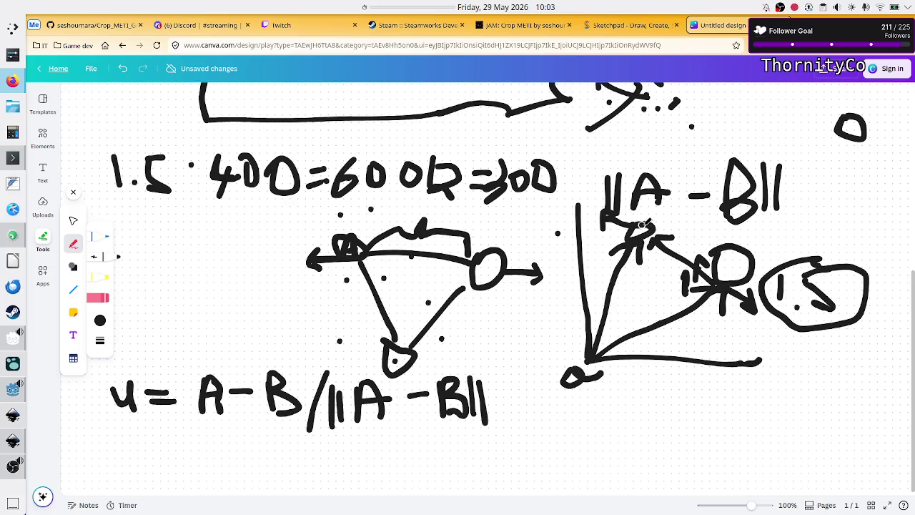
{"action": "scroll", "coordinate": [465, 204], "scroll_direction": "up", "scroll_amount": 3}
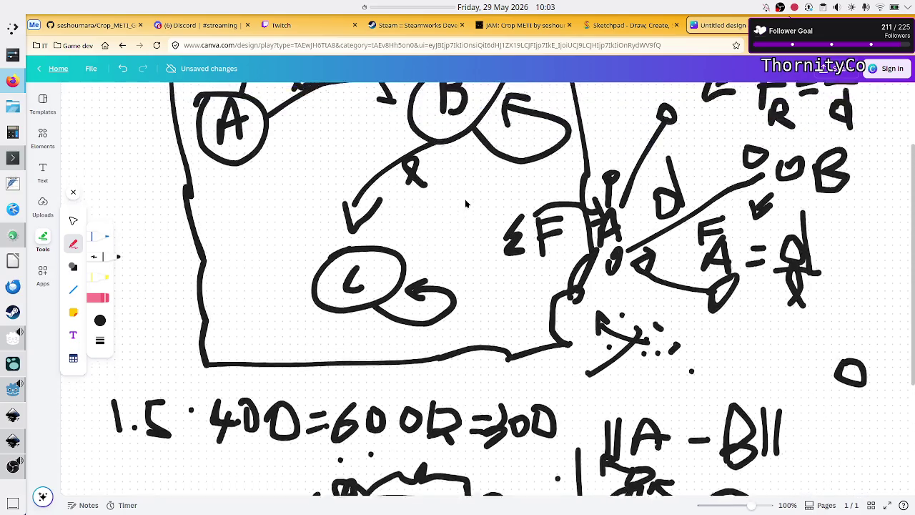
{"action": "scroll", "coordinate": [465, 204], "scroll_direction": "up", "scroll_amount": 2}
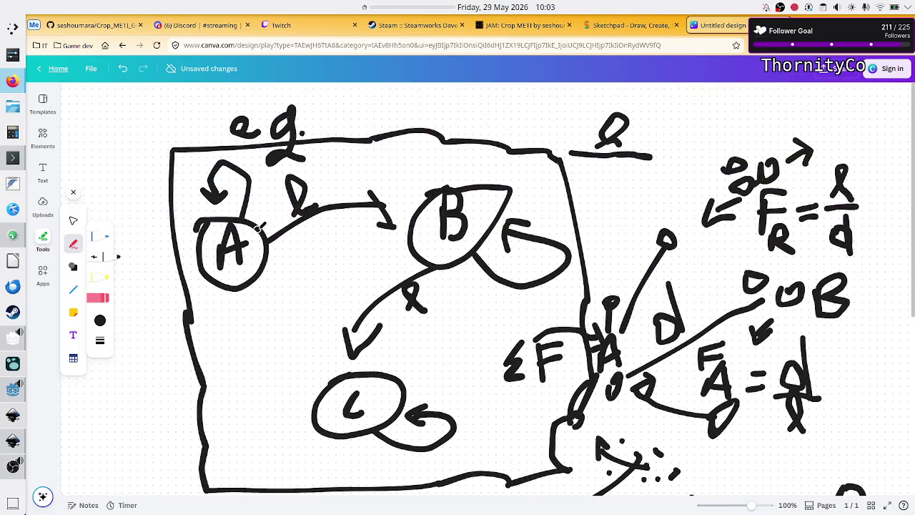
{"action": "scroll", "coordinate": [801, 366], "scroll_direction": "down", "scroll_amount": 5}
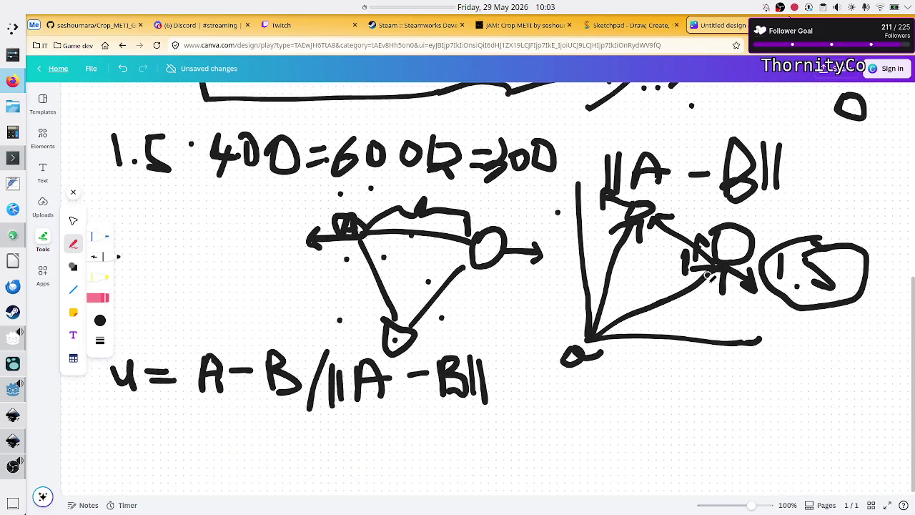
{"action": "scroll", "coordinate": [708, 276], "scroll_direction": "up", "scroll_amount": 2}
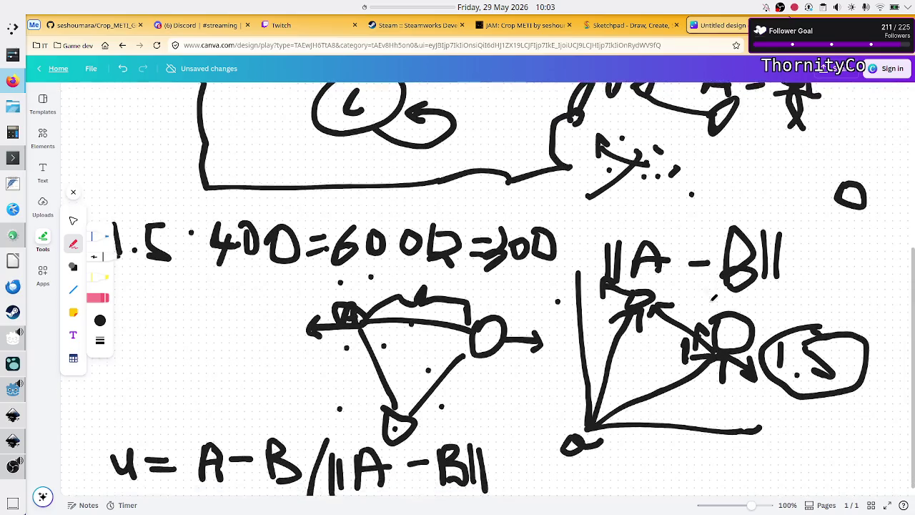
{"action": "scroll", "coordinate": [713, 297], "scroll_direction": "down", "scroll_amount": 1}
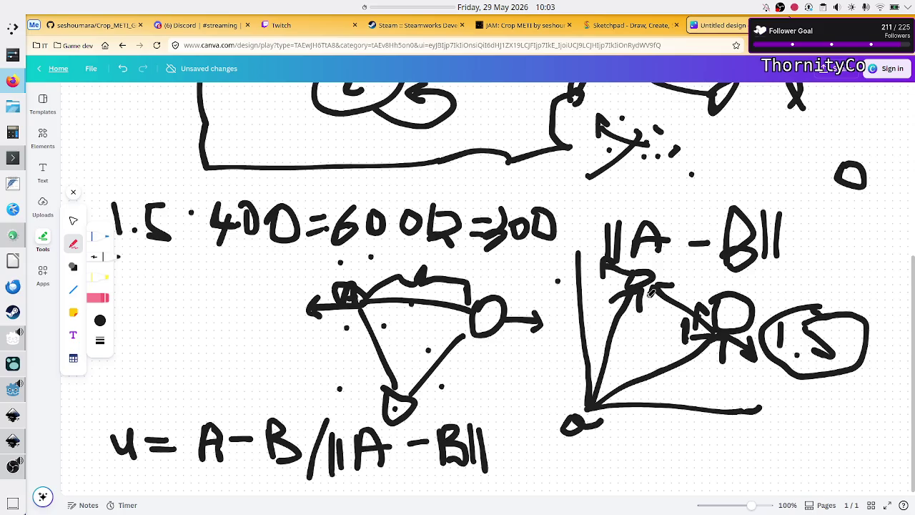
{"action": "scroll", "coordinate": [607, 271], "scroll_direction": "up", "scroll_amount": 3}
{"action": "scroll", "coordinate": [609, 271], "scroll_direction": "down", "scroll_amount": 4}
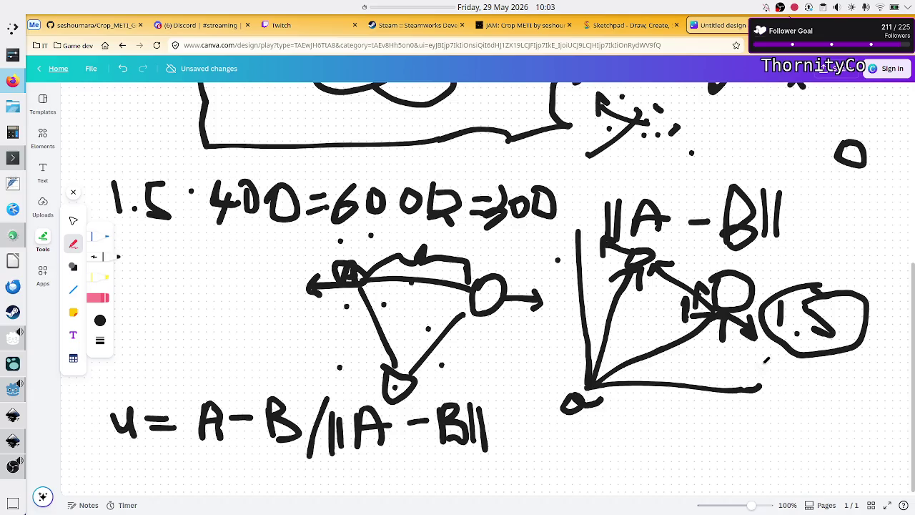
{"action": "scroll", "coordinate": [766, 360], "scroll_direction": "up", "scroll_amount": 5}
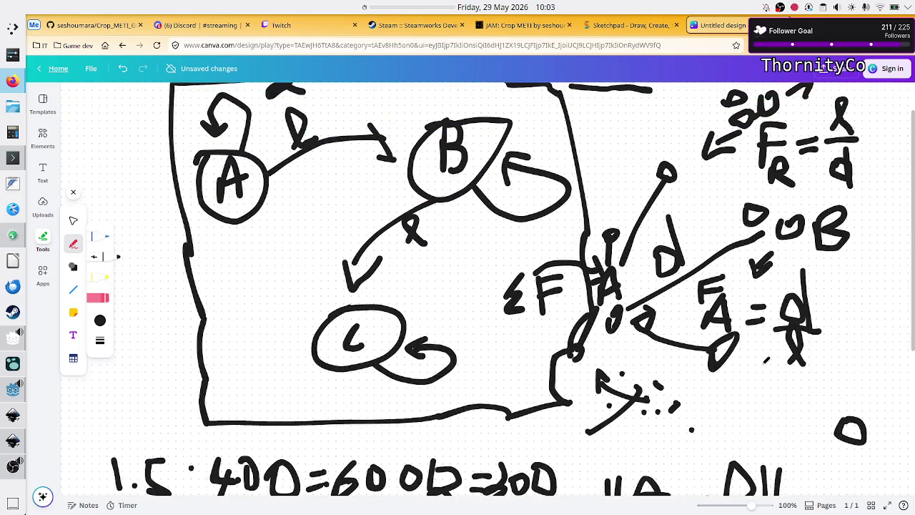
Step: In Sketchpad, slide the two circles closer together along the horizontal line
{"action": "left_click", "coordinate": [624, 21]}
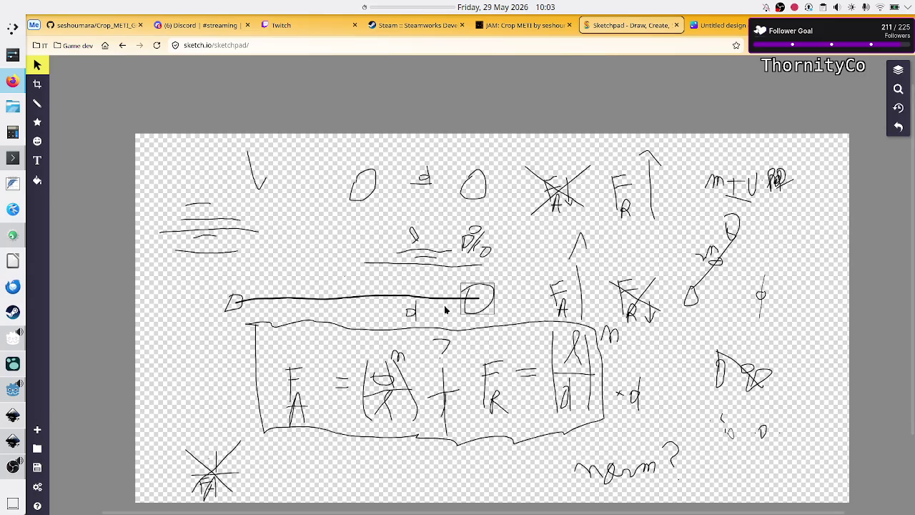
{"action": "mouse_move", "coordinate": [226, 300]}
{"action": "left_mouse_down"}
{"action": "mouse_move", "coordinate": [335, 288]}
{"action": "mouse_move", "coordinate": [339, 298]}
{"action": "left_mouse_up"}
{"action": "left_click_drag", "start_coordinate": [469, 296], "coordinate": [402, 294]}
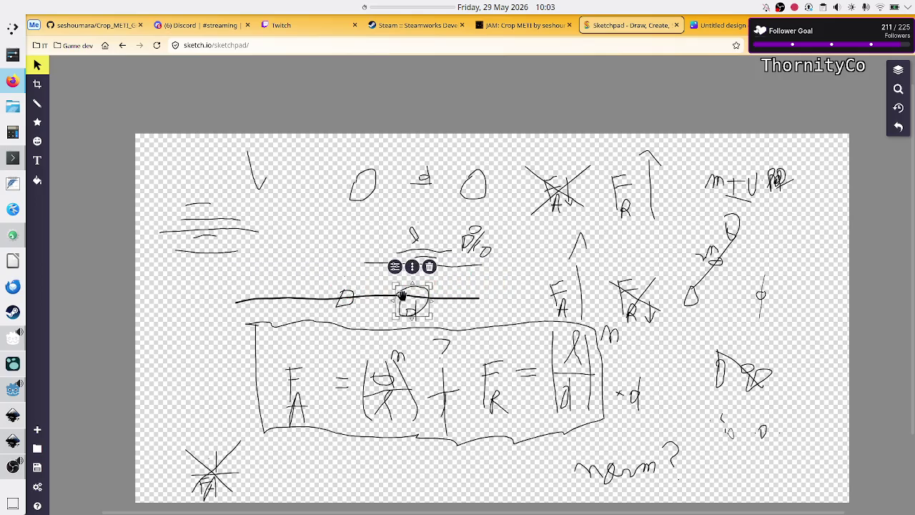
Step: With the plain Pencil brush, draw a third circle and a leftward arrow past the line's end
{"action": "left_click", "coordinate": [38, 103]}
{"action": "left_click", "coordinate": [97, 93]}
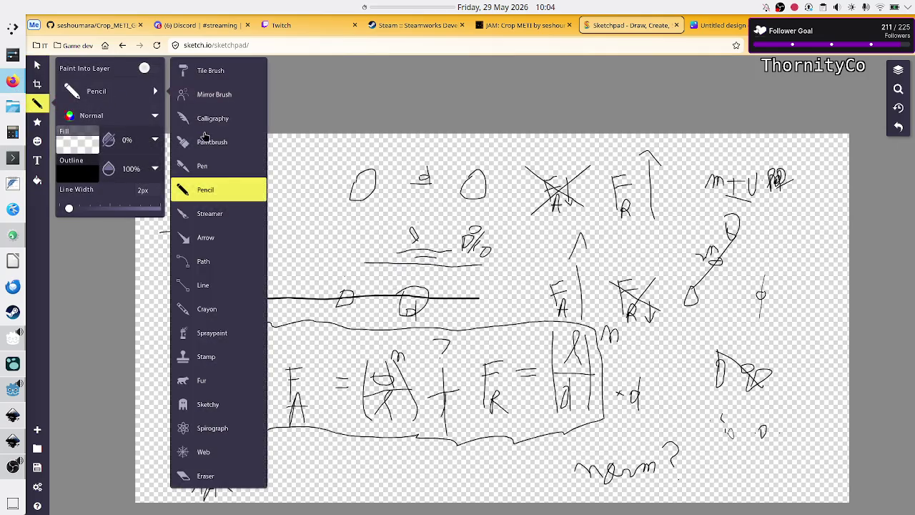
{"action": "left_click", "coordinate": [229, 189]}
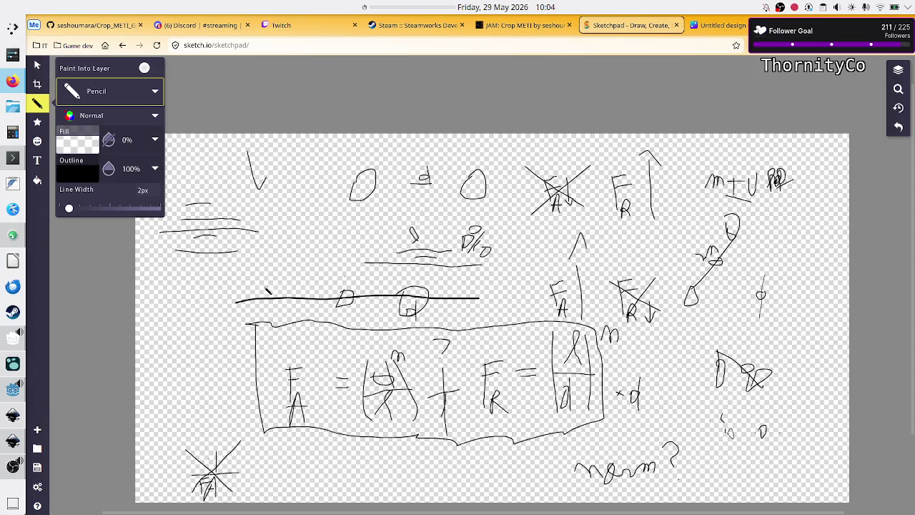
{"action": "left_click", "coordinate": [281, 292]}
{"action": "mouse_move", "coordinate": [277, 285]}
{"action": "left_mouse_down"}
{"action": "mouse_move", "coordinate": [288, 304]}
{"action": "mouse_move", "coordinate": [273, 294]}
{"action": "left_mouse_up"}
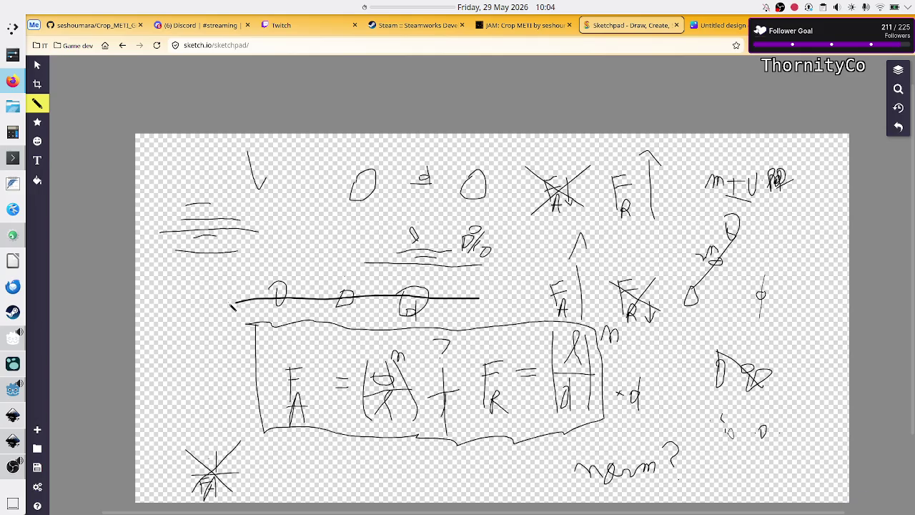
{"action": "mouse_move", "coordinate": [227, 305]}
{"action": "left_mouse_down"}
{"action": "mouse_move", "coordinate": [178, 305]}
{"action": "mouse_move", "coordinate": [202, 311]}
{"action": "left_mouse_up"}
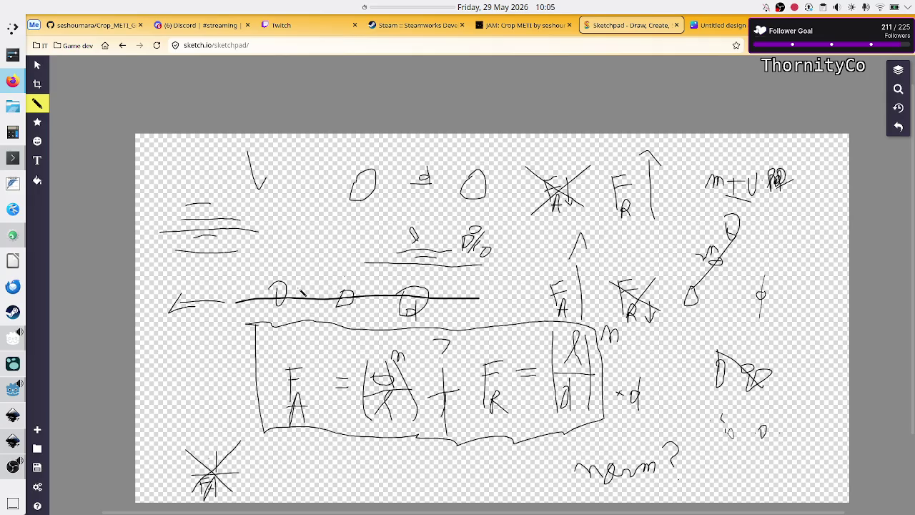
Step: Draw a small triangle stroke just right of the first D on the crossed-out line
{"action": "mouse_move", "coordinate": [300, 304]}
{"action": "left_mouse_down"}
{"action": "mouse_move", "coordinate": [318, 305]}
{"action": "mouse_move", "coordinate": [309, 282]}
{"action": "mouse_move", "coordinate": [300, 295]}
{"action": "left_mouse_up"}
{"action": "left_click", "coordinate": [719, 25]}
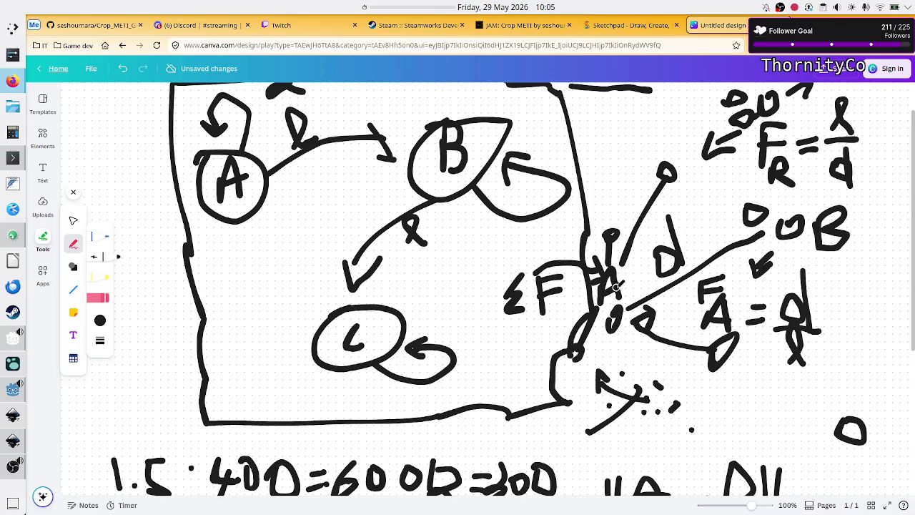
Step: Scroll the Canva whiteboard down to the u = A-B/||A-B|| equation
{"action": "scroll", "coordinate": [616, 286], "scroll_direction": "down", "scroll_amount": 2}
{"action": "scroll", "coordinate": [618, 296], "scroll_direction": "up", "scroll_amount": 3}
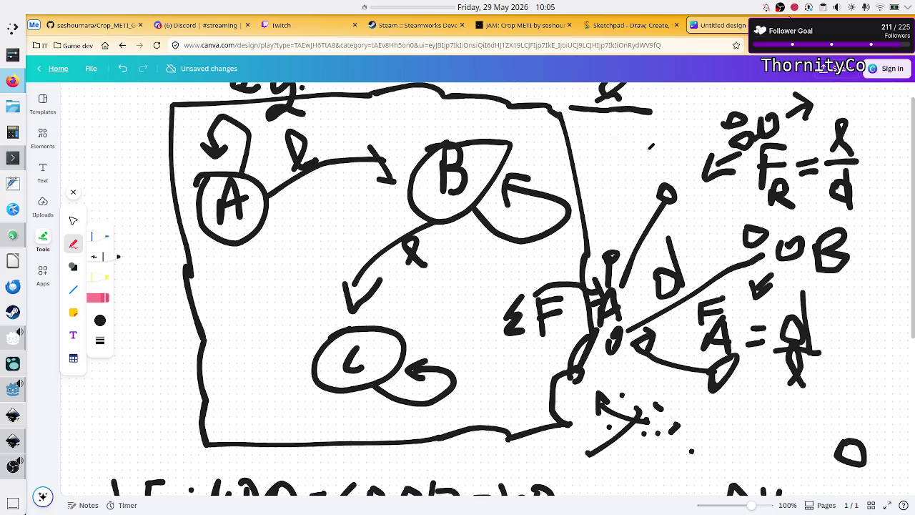
{"action": "scroll", "coordinate": [709, 251], "scroll_direction": "down", "scroll_amount": 5}
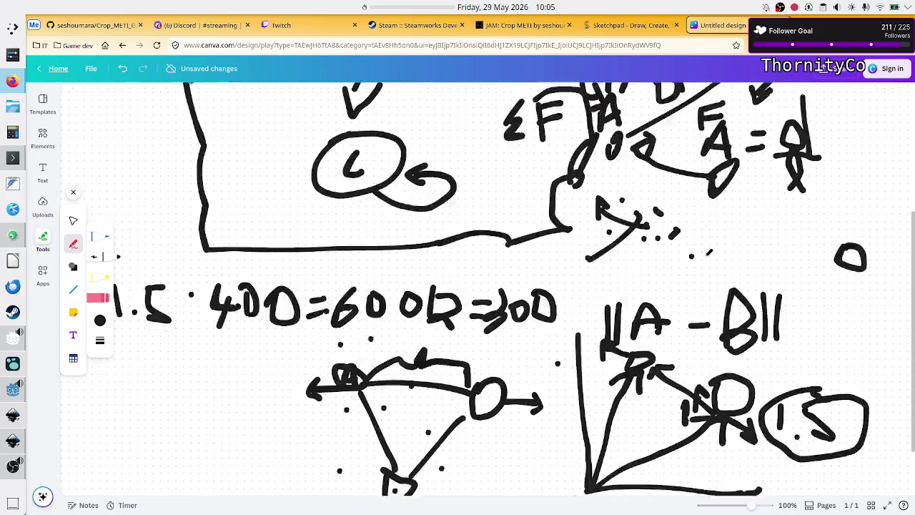
{"action": "scroll", "coordinate": [709, 252], "scroll_direction": "down", "scroll_amount": 2}
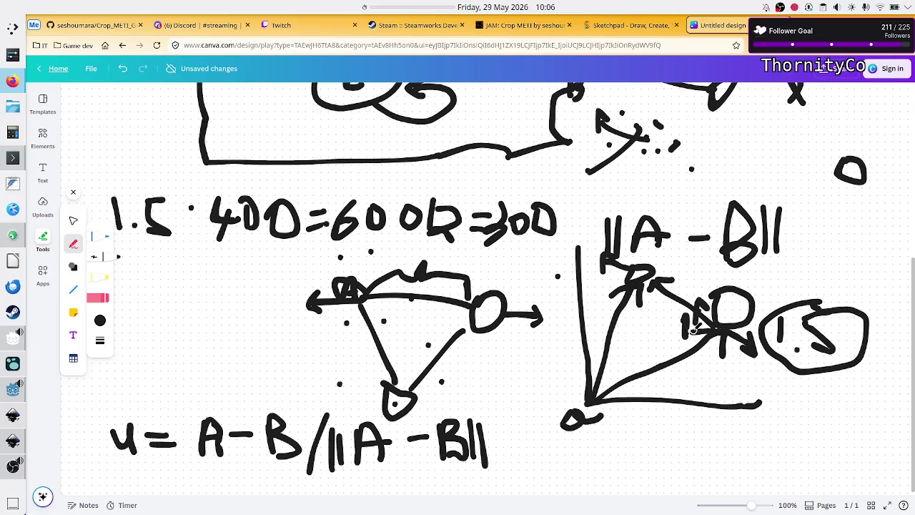
Step: Write a 2 below the 1.5 circle and an A on the arrow, then add three underlines with a tick
{"action": "mouse_move", "coordinate": [779, 394]}
{"action": "left_mouse_down"}
{"action": "mouse_move", "coordinate": [781, 413]}
{"action": "mouse_move", "coordinate": [792, 411]}
{"action": "left_mouse_up"}
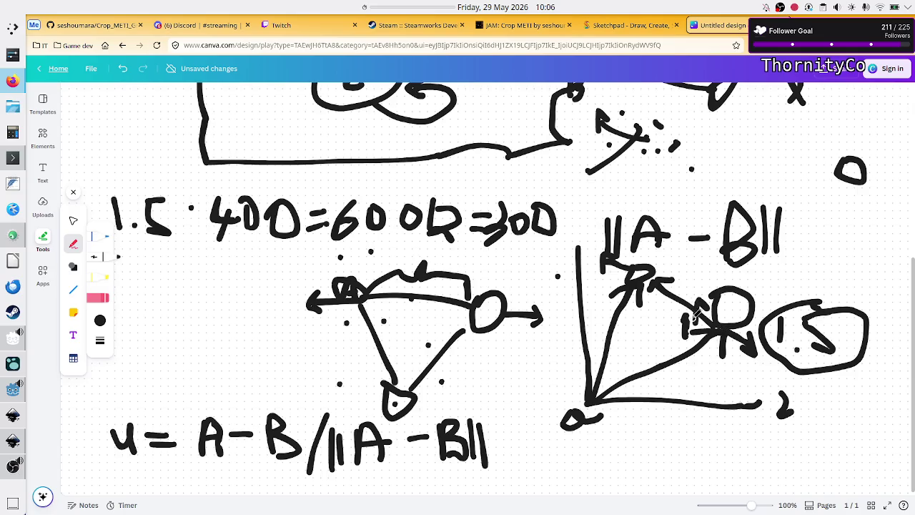
{"action": "mouse_move", "coordinate": [676, 312]}
{"action": "left_mouse_down"}
{"action": "mouse_move", "coordinate": [698, 306]}
{"action": "mouse_move", "coordinate": [706, 290]}
{"action": "left_mouse_up"}
{"action": "left_click_drag", "start_coordinate": [659, 461], "coordinate": [737, 457]}
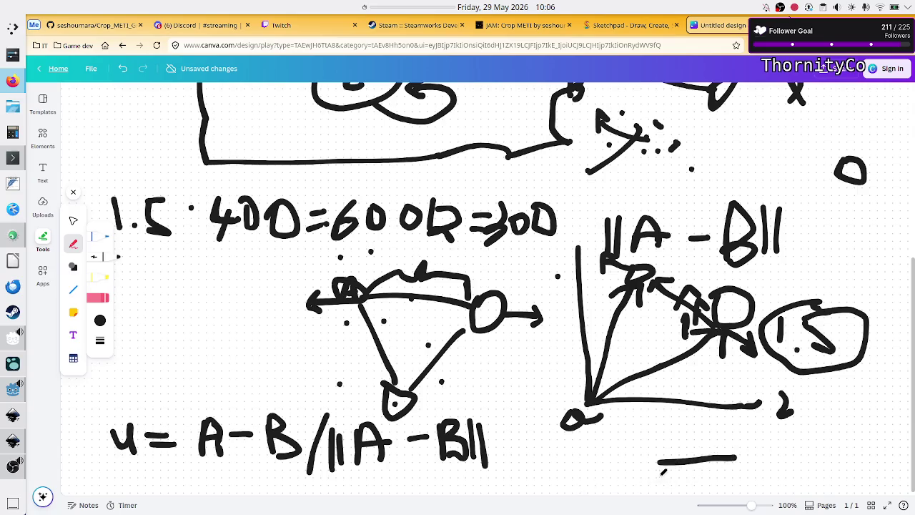
{"action": "left_click_drag", "start_coordinate": [655, 475], "coordinate": [835, 468]}
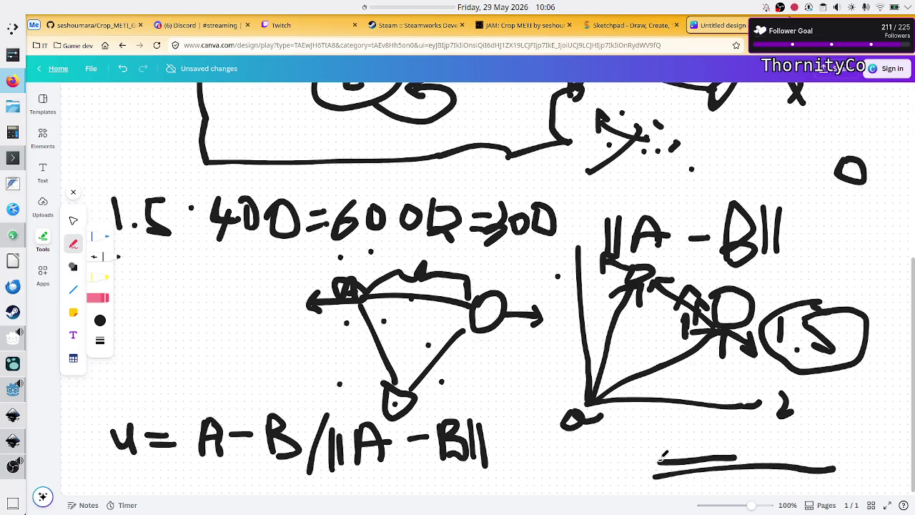
{"action": "left_click_drag", "start_coordinate": [663, 450], "coordinate": [669, 466]}
{"action": "mouse_move", "coordinate": [662, 480]}
{"action": "left_mouse_down"}
{"action": "mouse_move", "coordinate": [658, 487]}
{"action": "mouse_move", "coordinate": [755, 477]}
{"action": "left_mouse_up"}
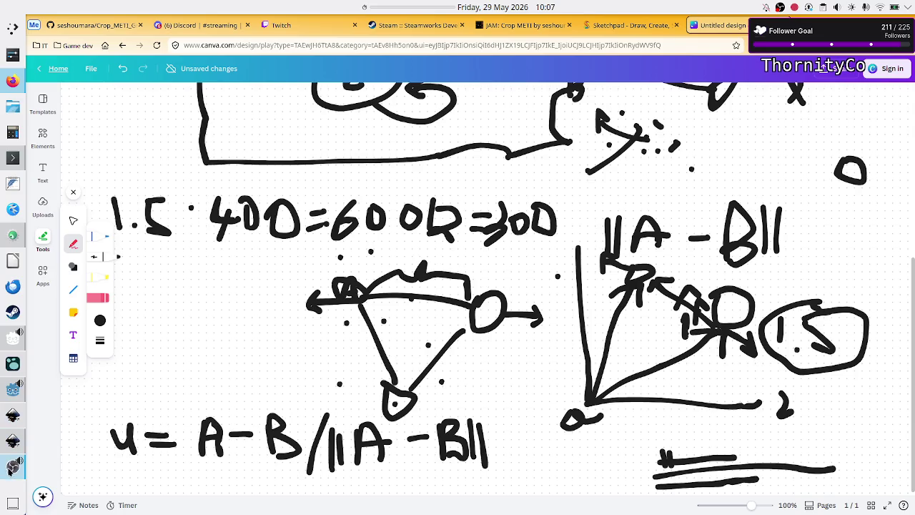
{"action": "left_click", "coordinate": [10, 333]}
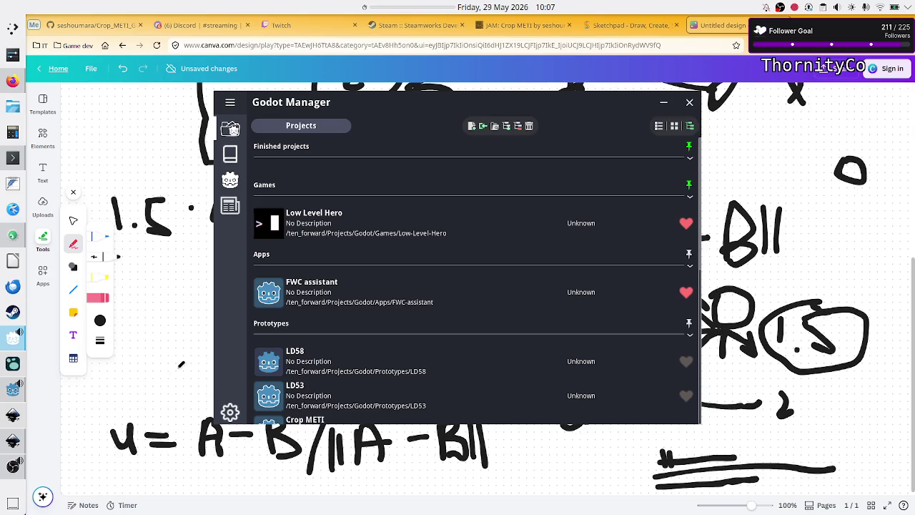
Step: In code_viz.gd, highlight attr, rep, unit, (i - j), effective_distance and i.distance_to(j) in the loop
{"action": "left_click", "coordinate": [12, 398]}
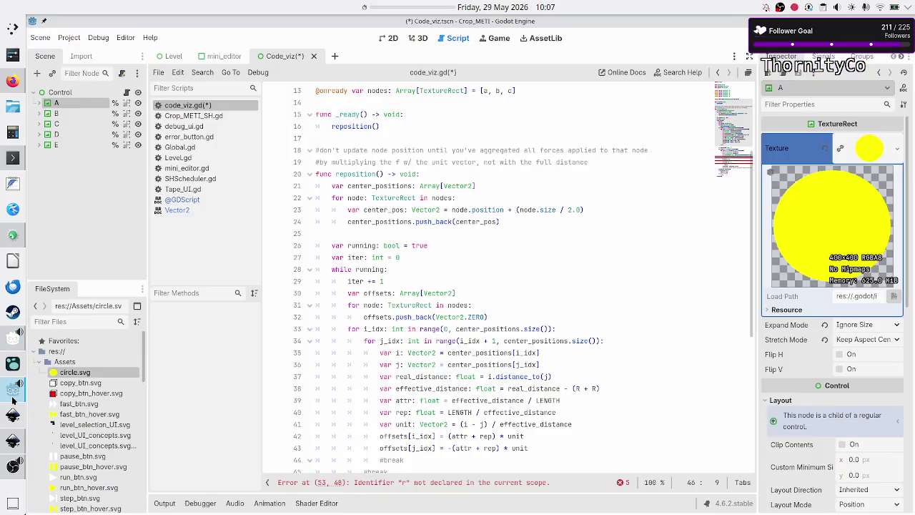
{"action": "scroll", "coordinate": [556, 333], "scroll_direction": "down", "scroll_amount": 4}
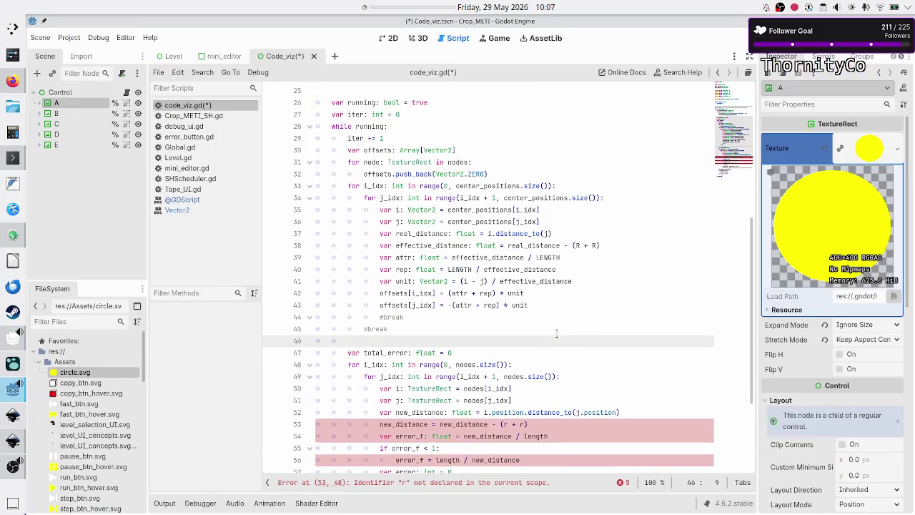
{"action": "double_click", "coordinate": [404, 257]}
{"action": "double_click", "coordinate": [404, 270]}
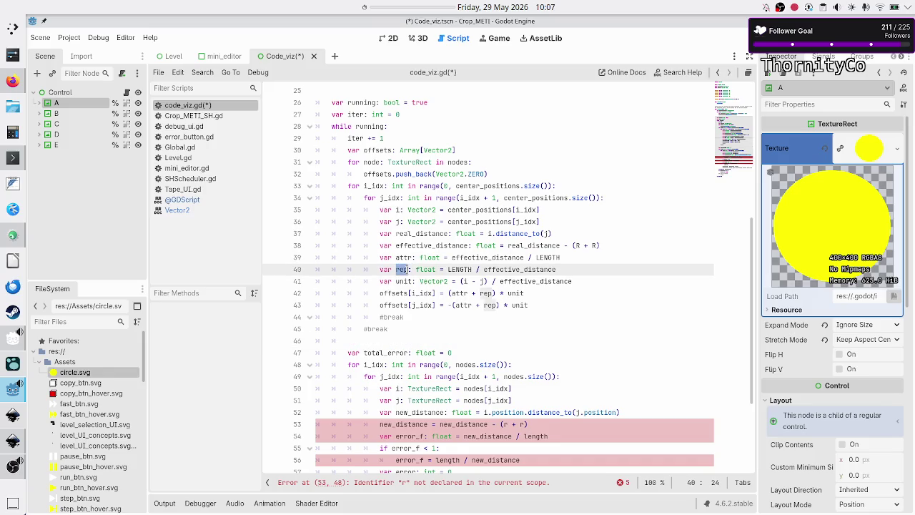
{"action": "double_click", "coordinate": [404, 281]}
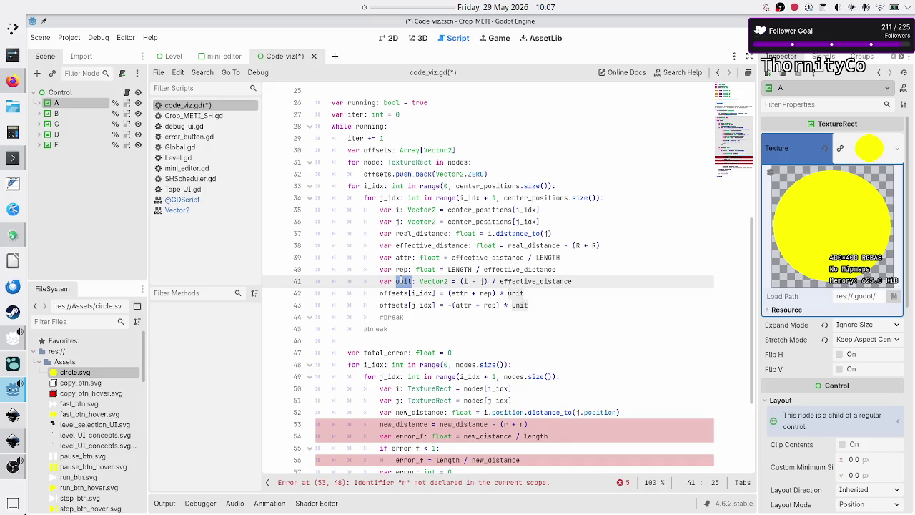
{"action": "left_click_drag", "start_coordinate": [492, 281], "coordinate": [461, 281]}
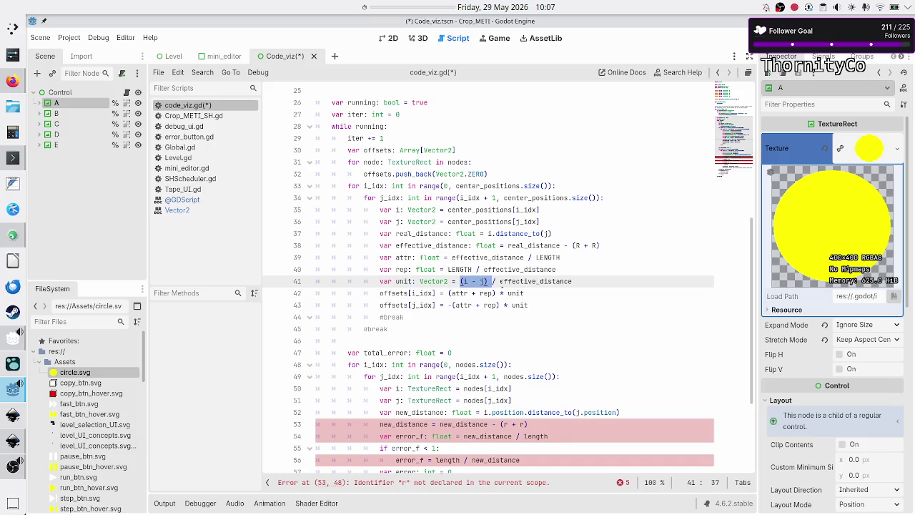
{"action": "double_click", "coordinate": [526, 281]}
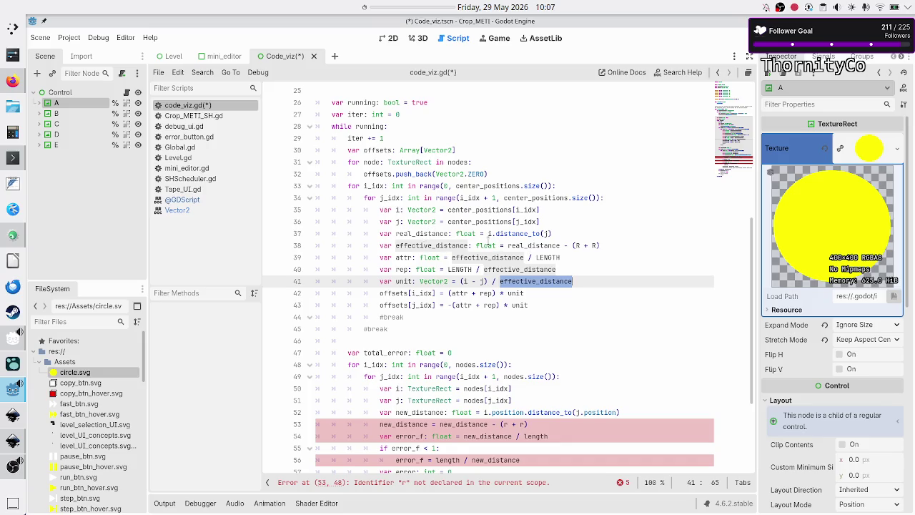
{"action": "left_click_drag", "start_coordinate": [485, 234], "coordinate": [557, 233]}
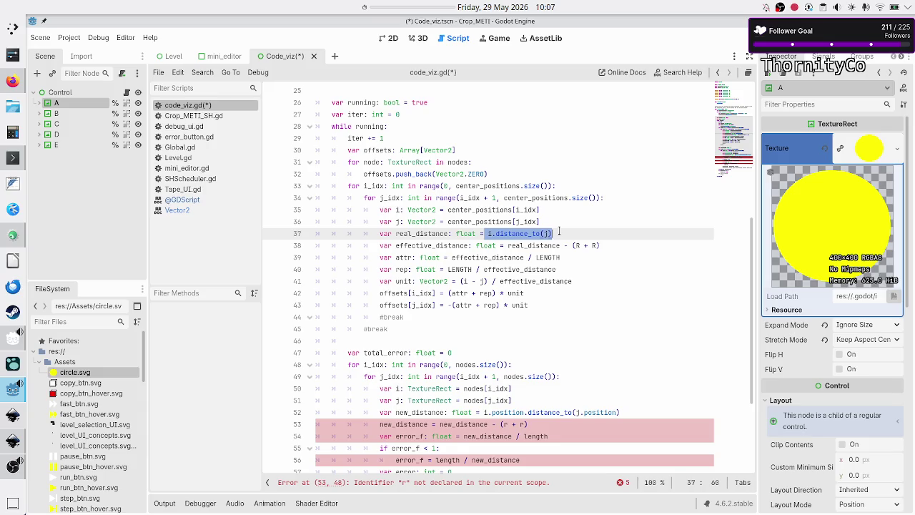
{"action": "left_click", "coordinate": [586, 274]}
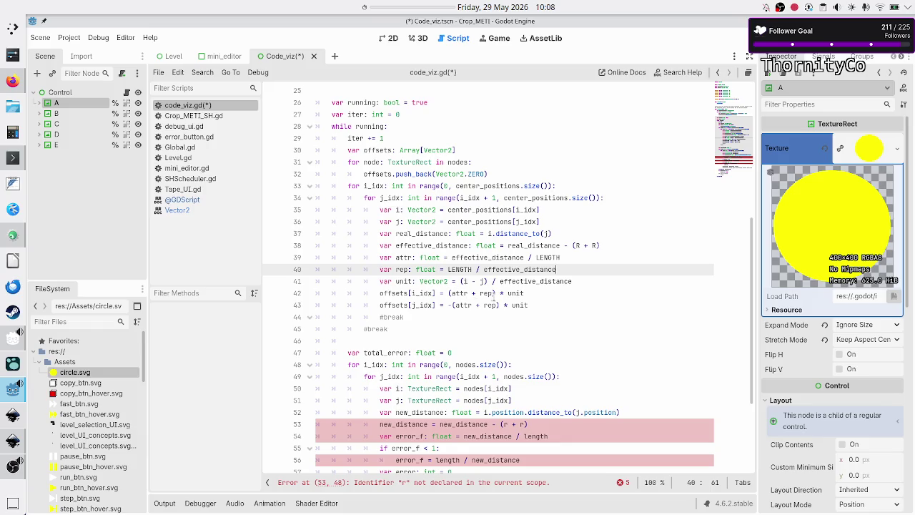
Step: Highlight the (attr + rep) * unit offsets and the i_idx and j_idx indices on lines 42–43
{"action": "left_click_drag", "start_coordinate": [494, 293], "coordinate": [449, 293]}
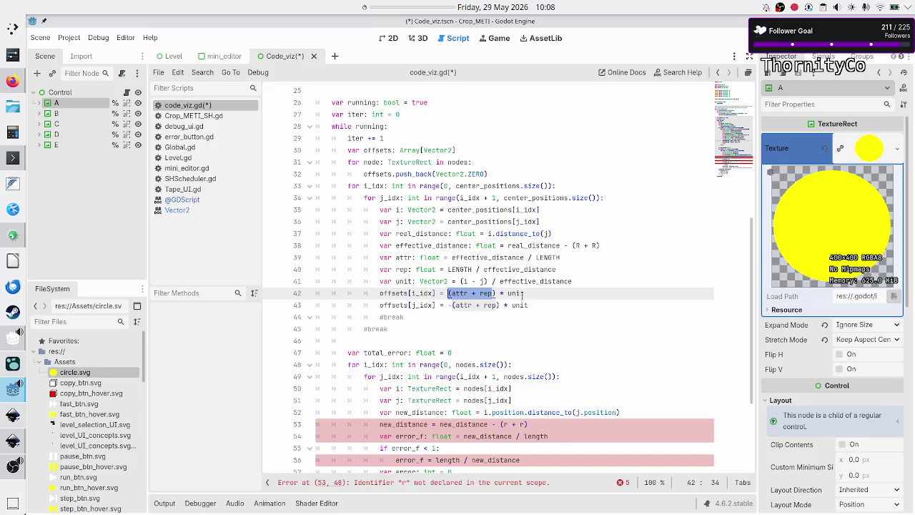
{"action": "left_click_drag", "start_coordinate": [527, 293], "coordinate": [505, 293]}
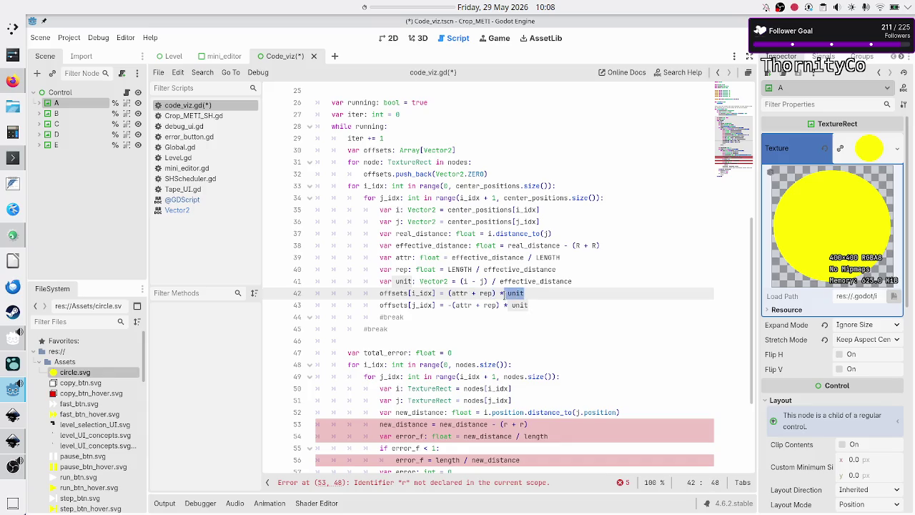
{"action": "left_click_drag", "start_coordinate": [449, 293], "coordinate": [530, 293]}
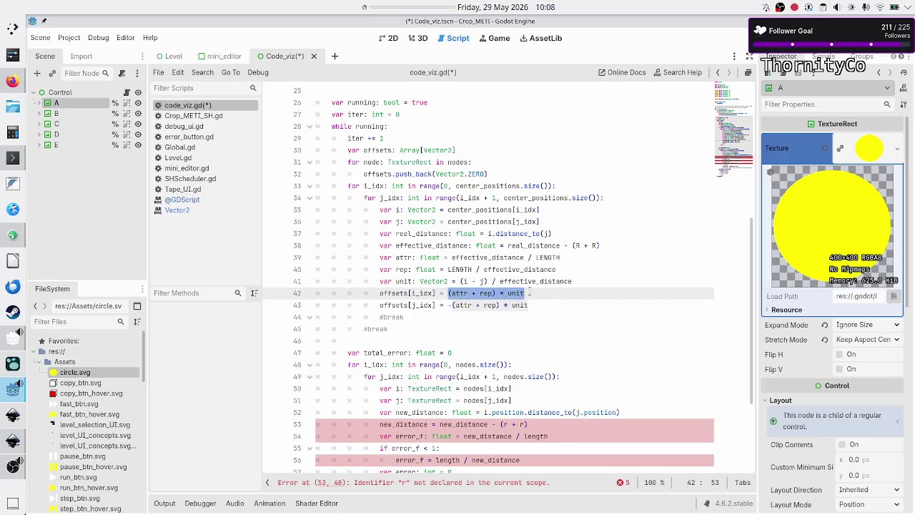
{"action": "double_click", "coordinate": [423, 293]}
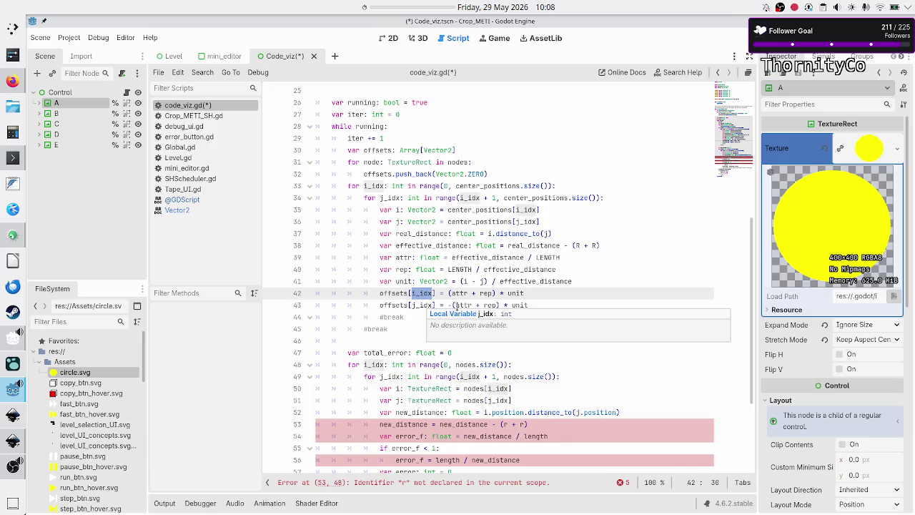
{"action": "left_click", "coordinate": [429, 306]}
{"action": "double_click", "coordinate": [429, 306]}
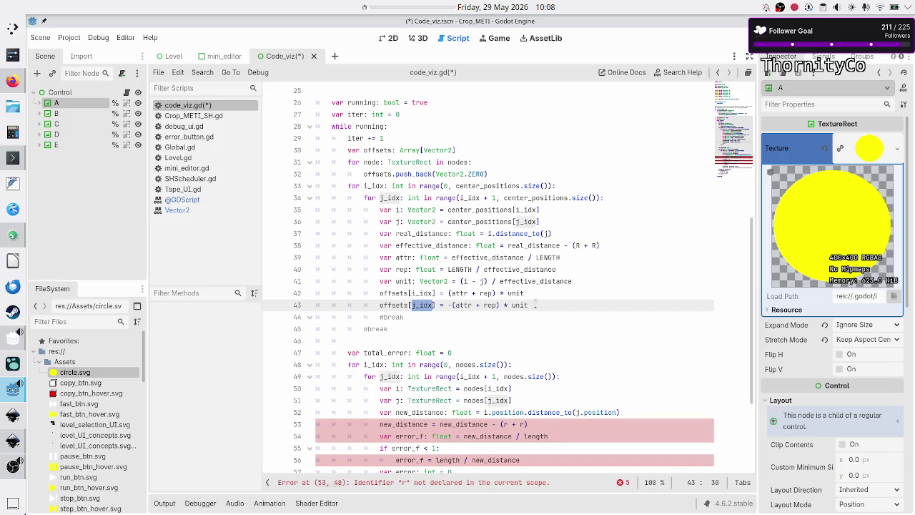
{"action": "left_click", "coordinate": [534, 306]}
{"action": "mouse_move", "coordinate": [534, 306]}
{"action": "left_mouse_down"}
{"action": "mouse_move", "coordinate": [354, 317]}
{"action": "mouse_move", "coordinate": [452, 305]}
{"action": "left_mouse_up"}
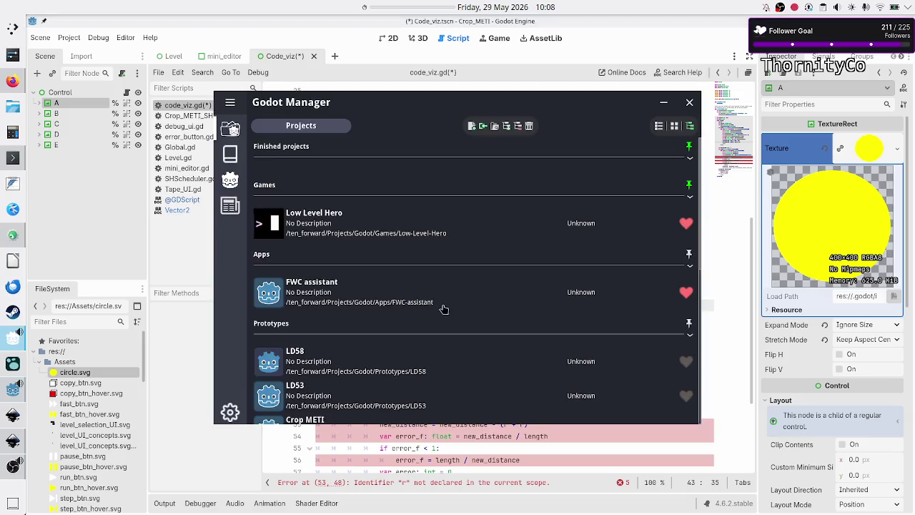
{"action": "left_click", "coordinate": [11, 83]}
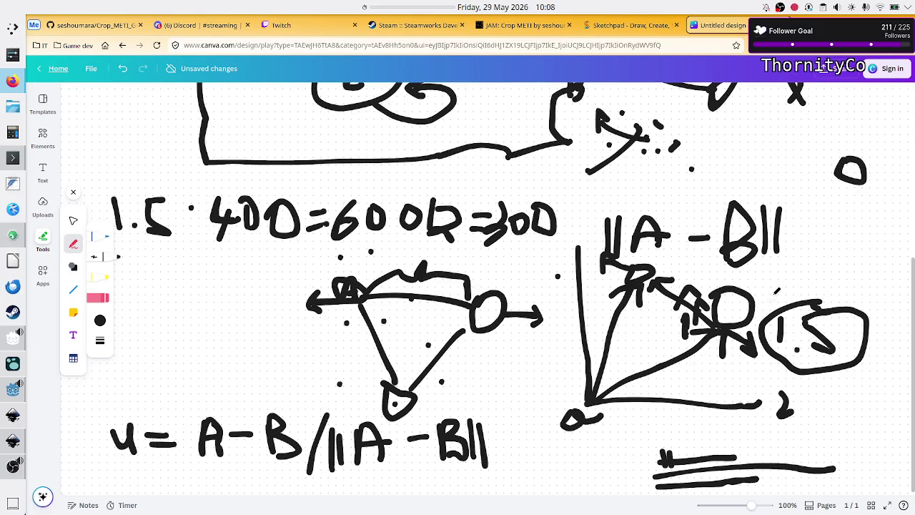
{"action": "key", "text": "alt+Tab"}
{"action": "key", "text": "alt+Tab"}
{"action": "key", "text": "alt+Tab"}
{"action": "key", "text": "alt+Tab"}
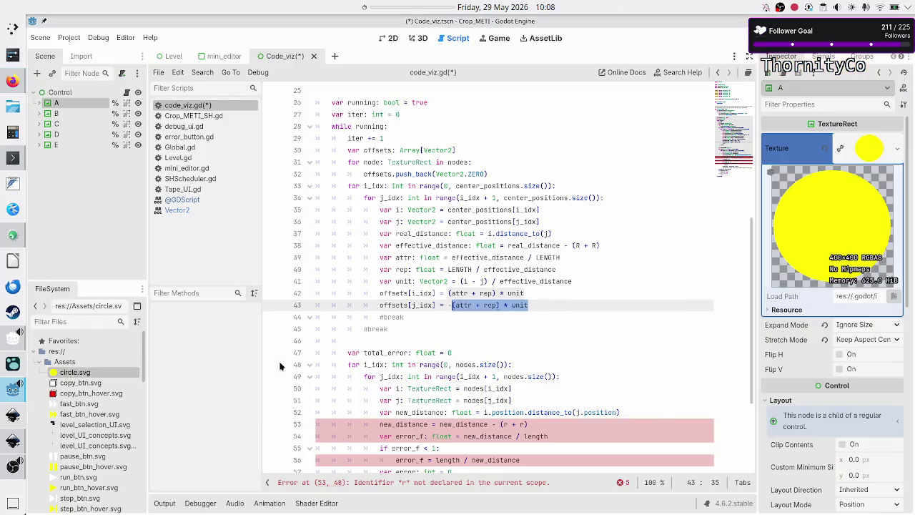
Step: Step the caret through lines 42–43, selecting offsets[i_idx] and the force sums without editing
{"action": "left_click", "coordinate": [549, 305]}
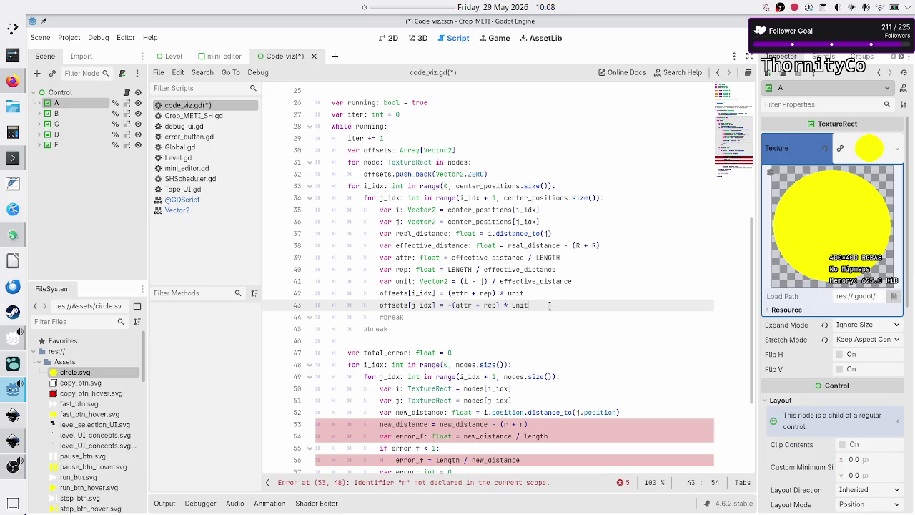
{"action": "key", "text": "Left"}
{"action": "key", "text": "shift+Left"}
{"action": "key", "text": "shift+Left"}
{"action": "key", "text": "shift+Left"}
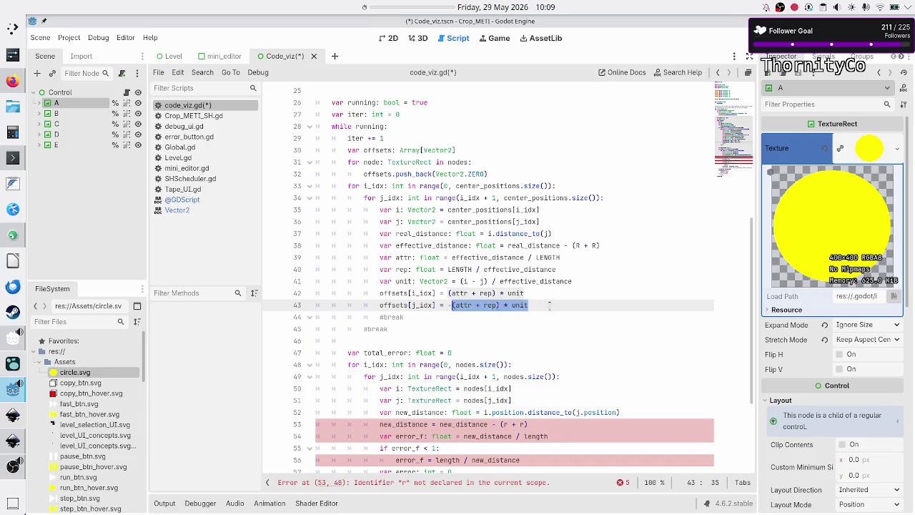
{"action": "left_click", "coordinate": [549, 306]}
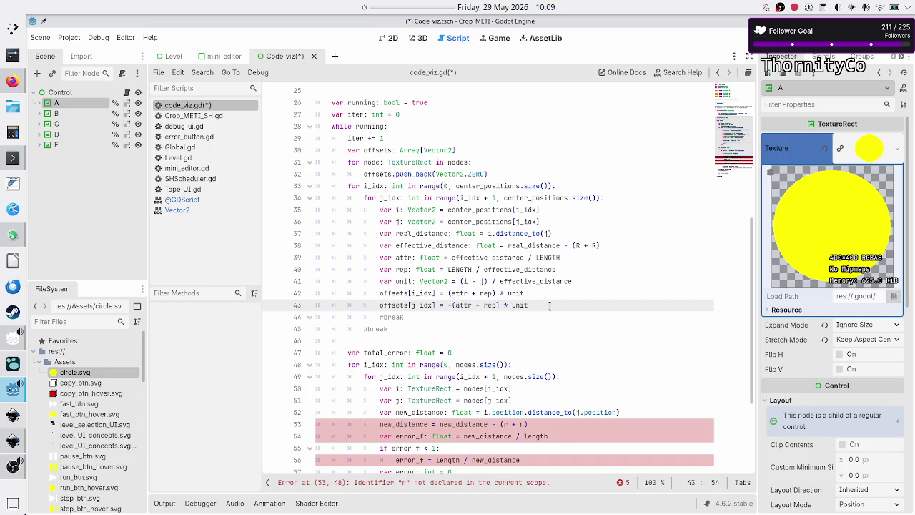
{"action": "key", "text": "Down"}
{"action": "key", "text": "Down"}
{"action": "key", "text": "Down"}
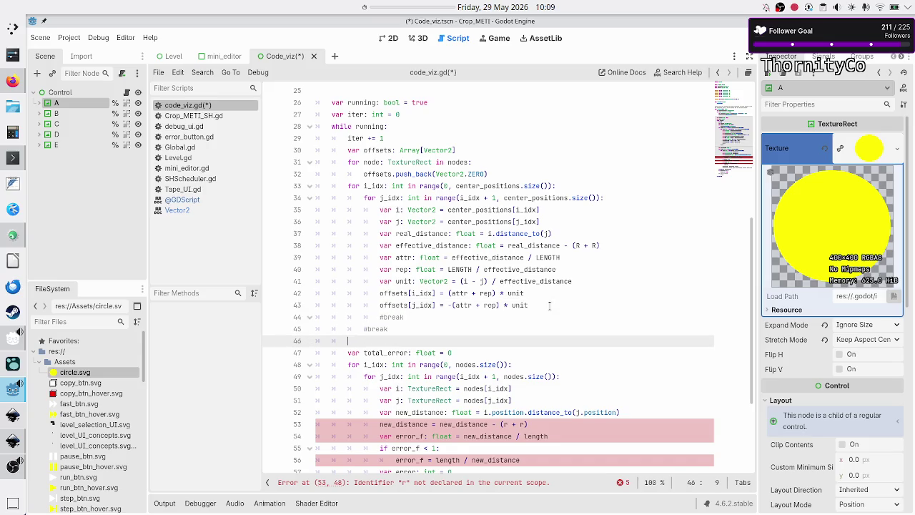
{"action": "key", "text": "Up"}
{"action": "key", "text": "Up"}
{"action": "key", "text": "Up"}
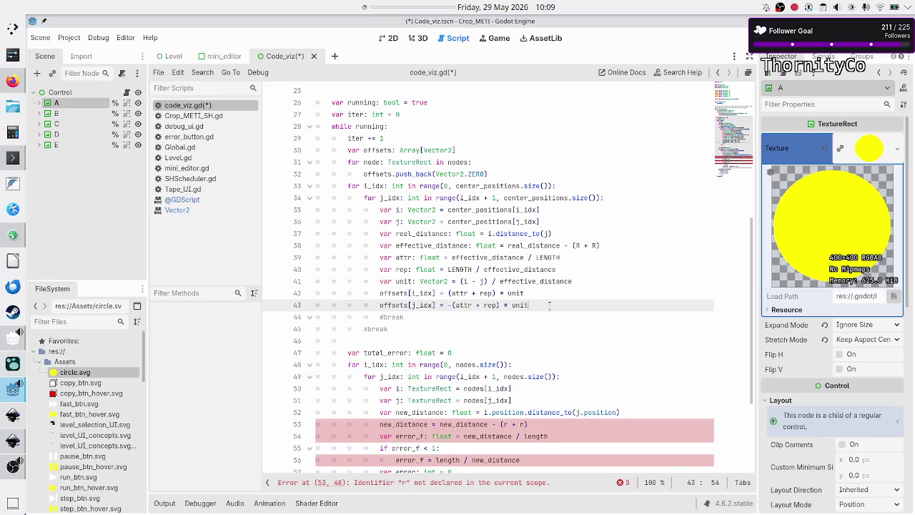
{"action": "key", "text": "Down"}
{"action": "key", "text": "Left"}
{"action": "key", "text": "Left"}
{"action": "key", "text": "Left"}
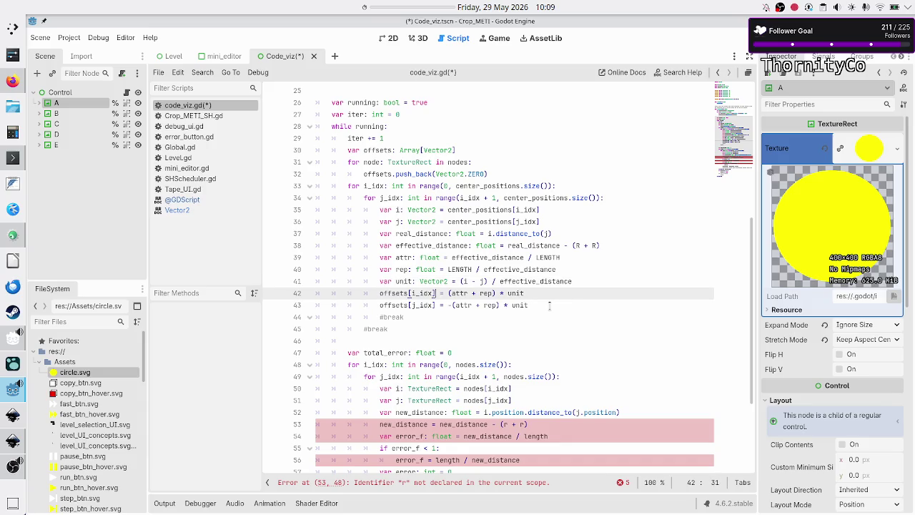
{"action": "key", "text": "shift+Left"}
{"action": "key", "text": "shift+Left"}
{"action": "key", "text": "shift+Left"}
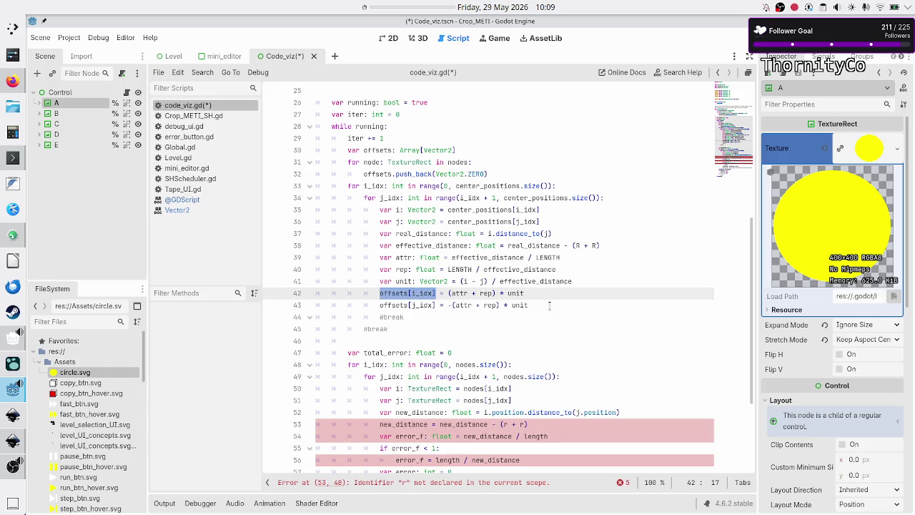
{"action": "key", "text": "Right"}
{"action": "key", "text": "Right"}
{"action": "key", "text": "Right"}
{"action": "key", "text": "Right"}
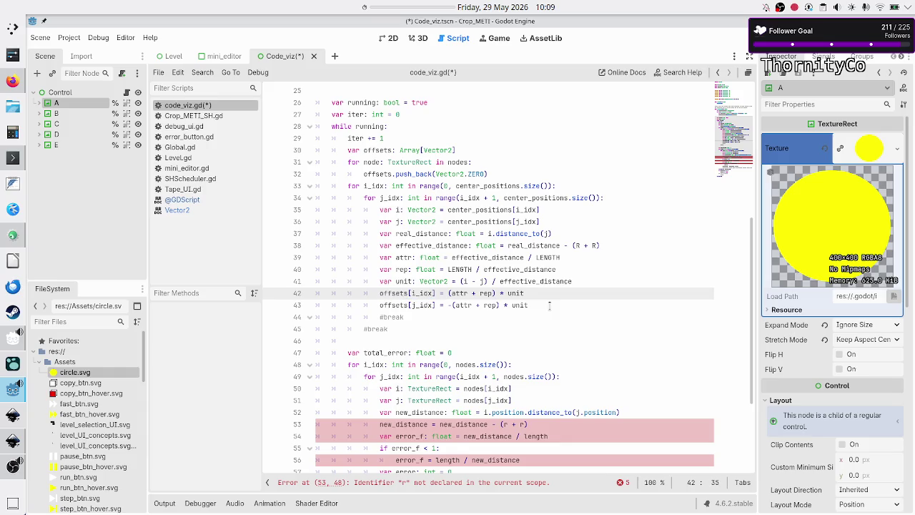
{"action": "key", "text": "Right"}
{"action": "key", "text": "shift+Right"}
{"action": "key", "text": "shift+Right"}
{"action": "key", "text": "shift+Right"}
{"action": "key", "text": "Down"}
Step: Select the two nested loop headers on lines 33–34, then bring the Canva sketch forward
{"action": "key", "text": "Up"}
{"action": "key", "text": "Up"}
{"action": "key", "text": "Up"}
{"action": "key", "text": "Down"}
{"action": "key", "text": "Home"}
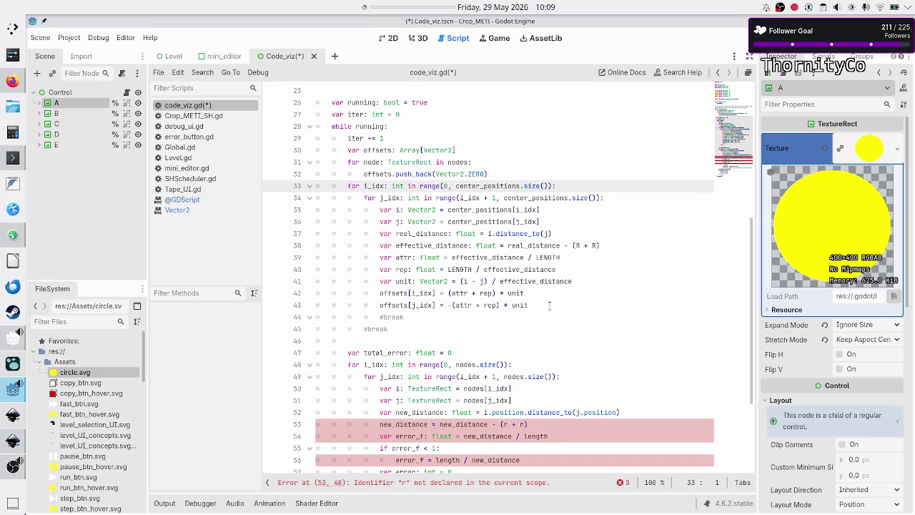
{"action": "key", "text": "shift+Down"}
{"action": "key", "text": "shift+End"}
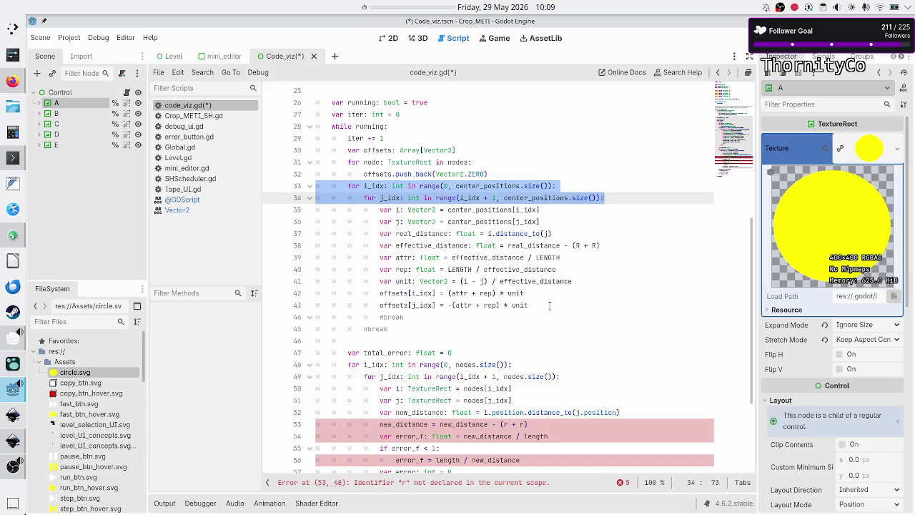
{"action": "key", "text": "Down"}
{"action": "key", "text": "Down"}
{"action": "key", "text": "Down"}
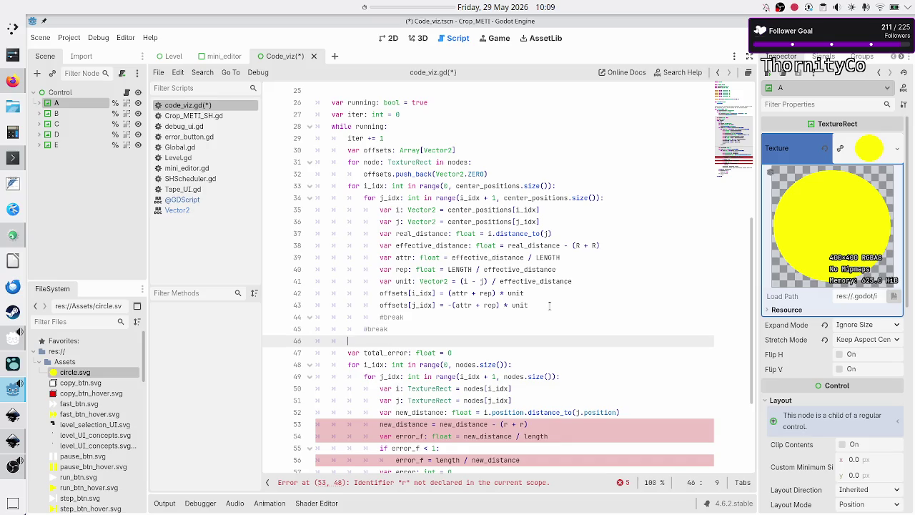
{"action": "key", "text": "alt+Tab"}
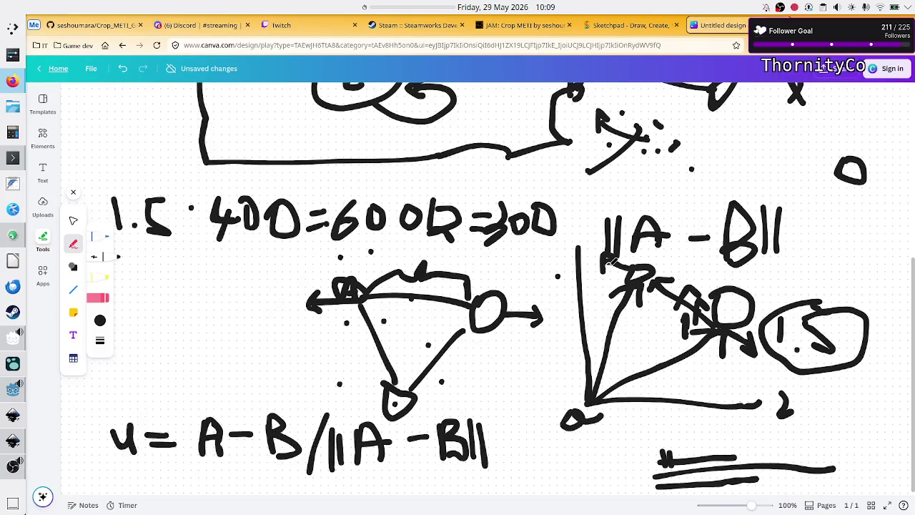
Step: Extend the stroke from the graph's origin up to R and compare it with the Godot script
{"action": "left_click_drag", "start_coordinate": [626, 297], "coordinate": [638, 274]}
{"action": "key", "text": "alt+Tab"}
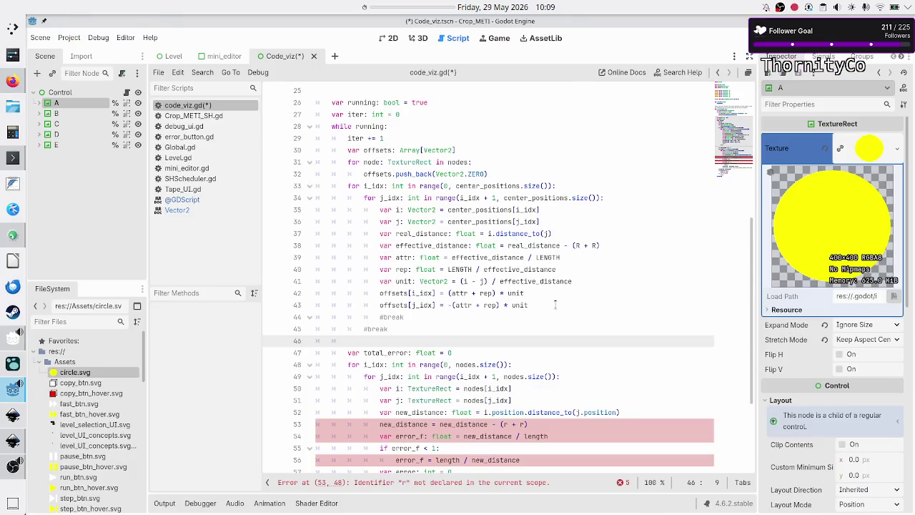
{"action": "key", "text": "alt+Tab"}
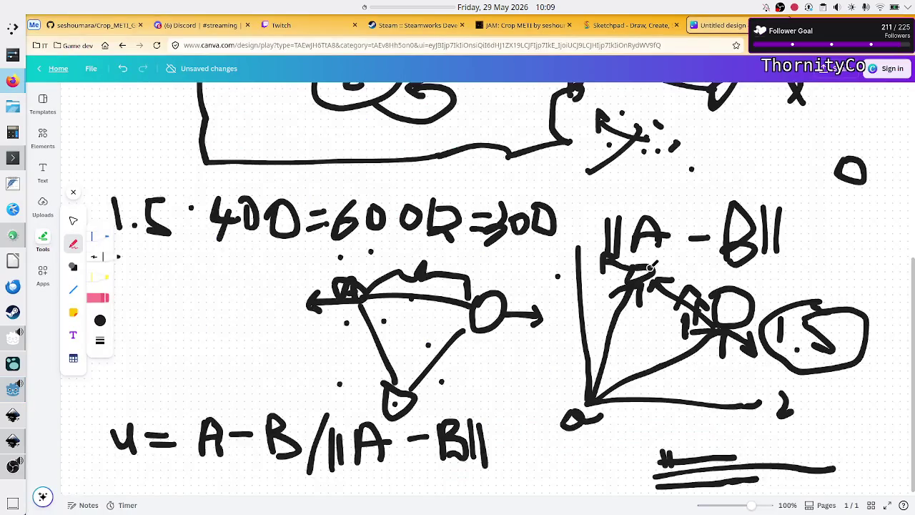
{"action": "key", "text": "alt+Tab"}
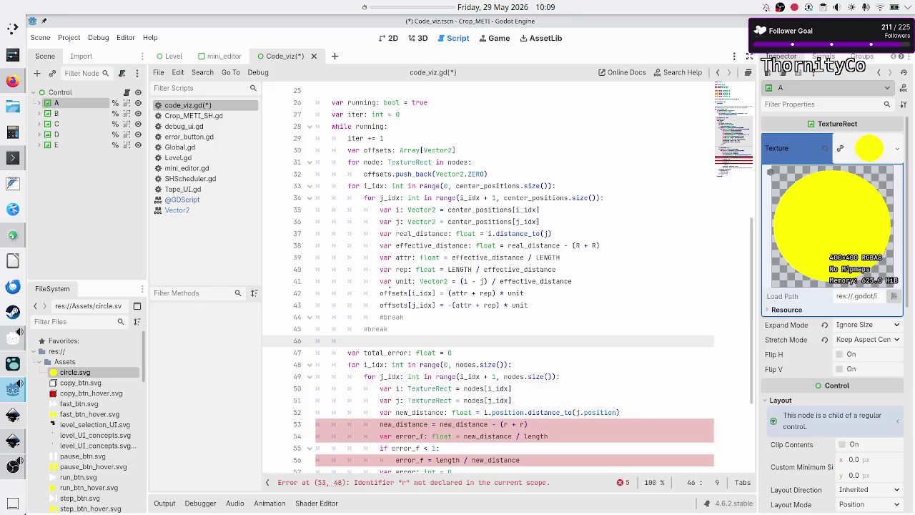
{"action": "key", "text": "alt+Tab"}
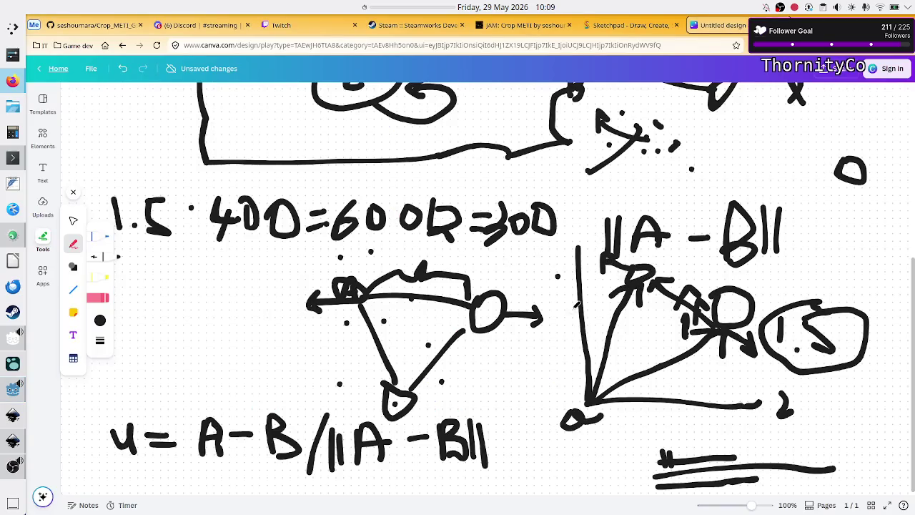
Step: Flip between the sketch and code_viz.gd, scrolling the script up to the reposition() loop
{"action": "key", "text": "alt+Tab"}
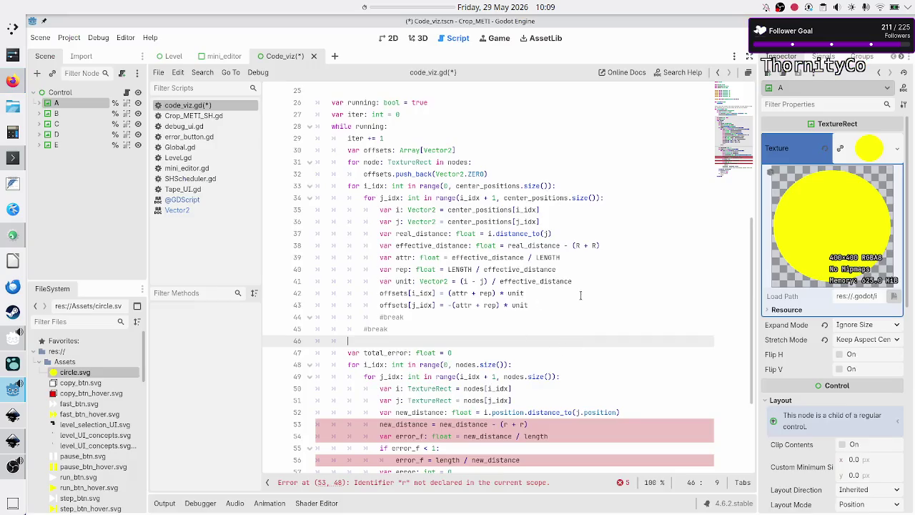
{"action": "scroll", "coordinate": [581, 294], "scroll_direction": "up", "scroll_amount": 2}
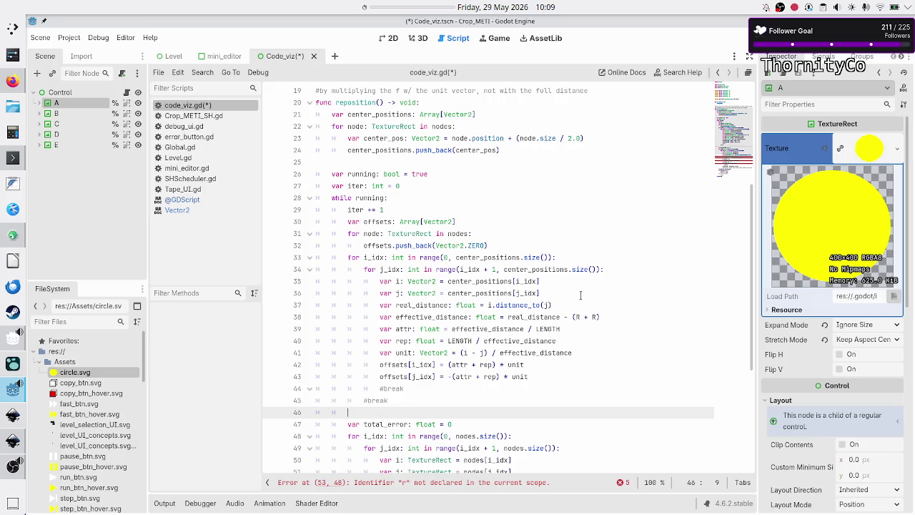
{"action": "key", "text": "alt+Tab"}
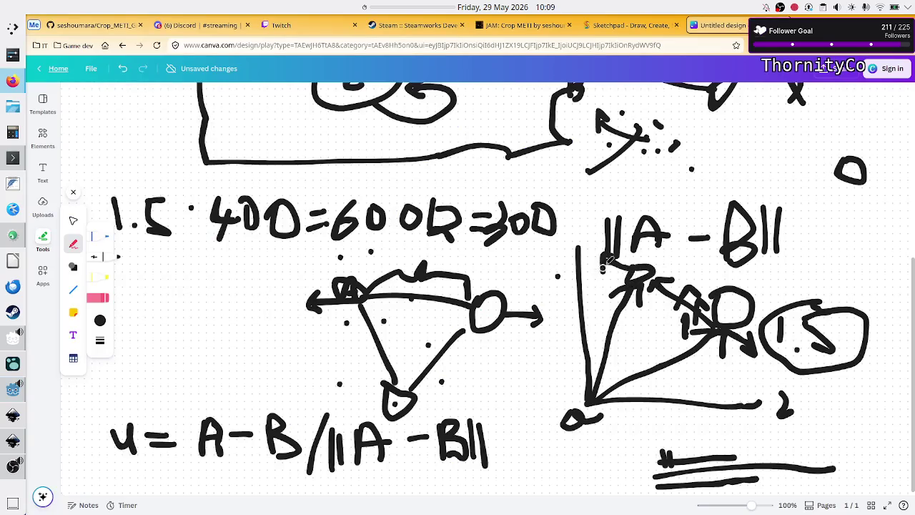
{"action": "key", "text": "alt+Tab"}
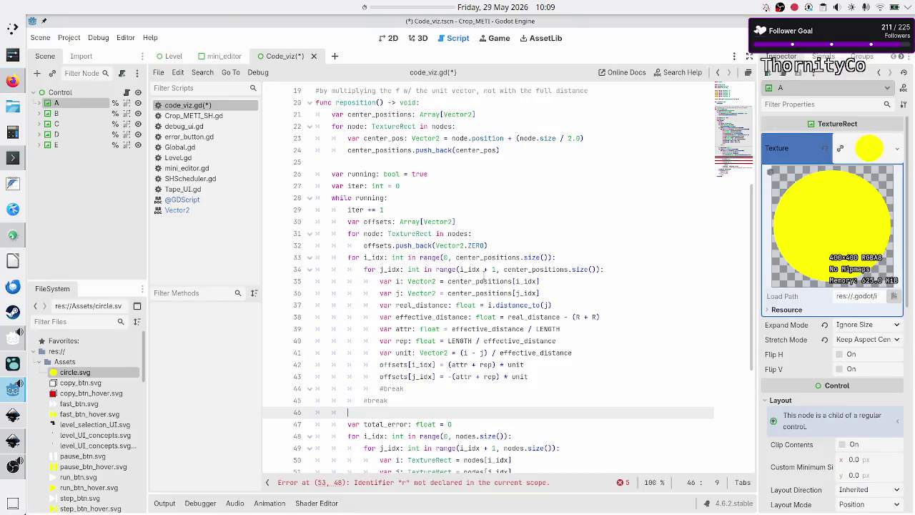
{"action": "scroll", "coordinate": [484, 272], "scroll_direction": "up", "scroll_amount": 2}
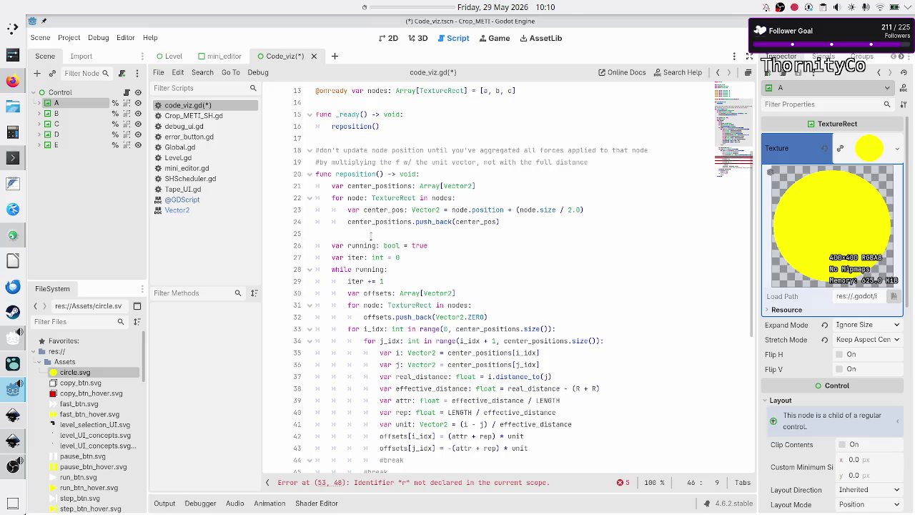
Step: Highlight the offsets variable on line 30, then view the 2D scene with circles A–E
{"action": "double_click", "coordinate": [379, 294]}
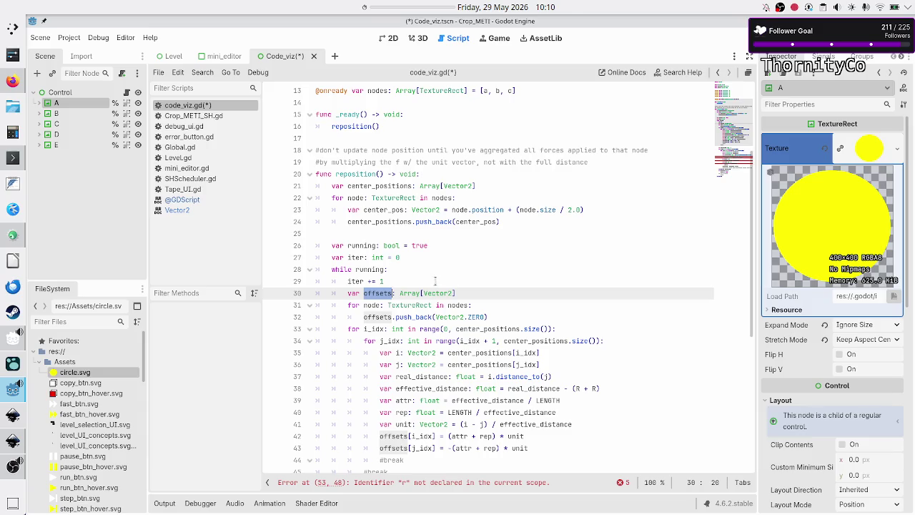
{"action": "left_click", "coordinate": [389, 38]}
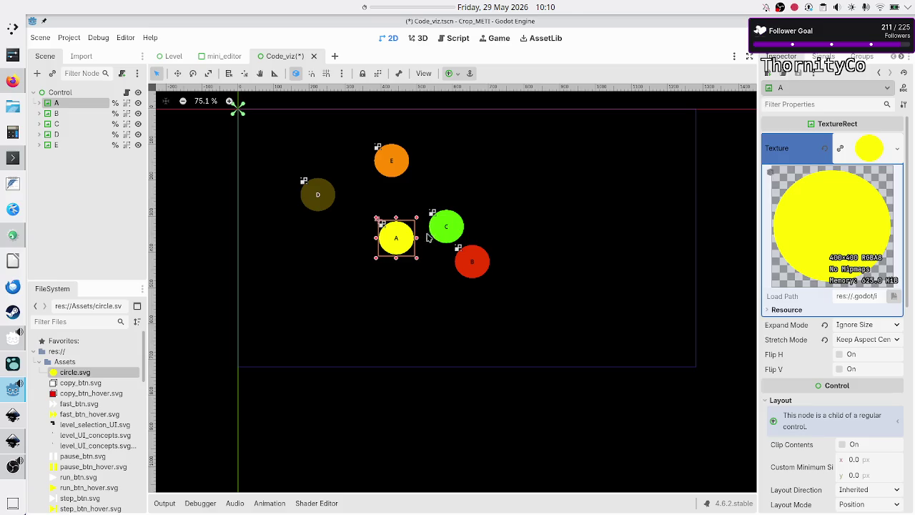
{"action": "left_click", "coordinate": [435, 266]}
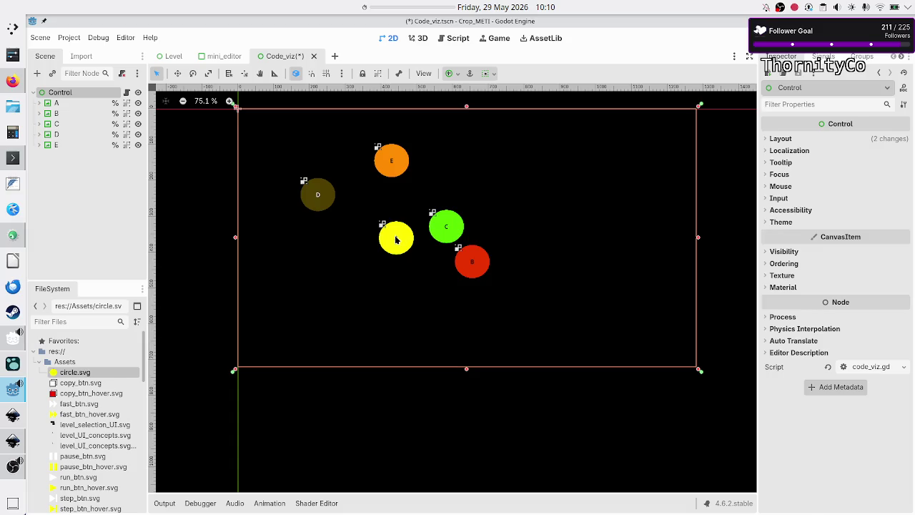
{"action": "left_click", "coordinate": [396, 240]}
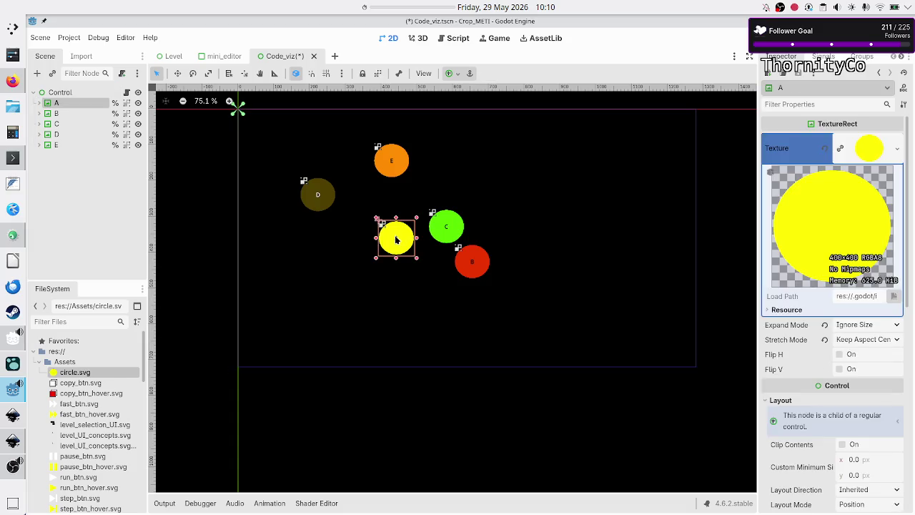
{"action": "left_click", "coordinate": [446, 229]}
{"action": "left_click", "coordinate": [415, 288]}
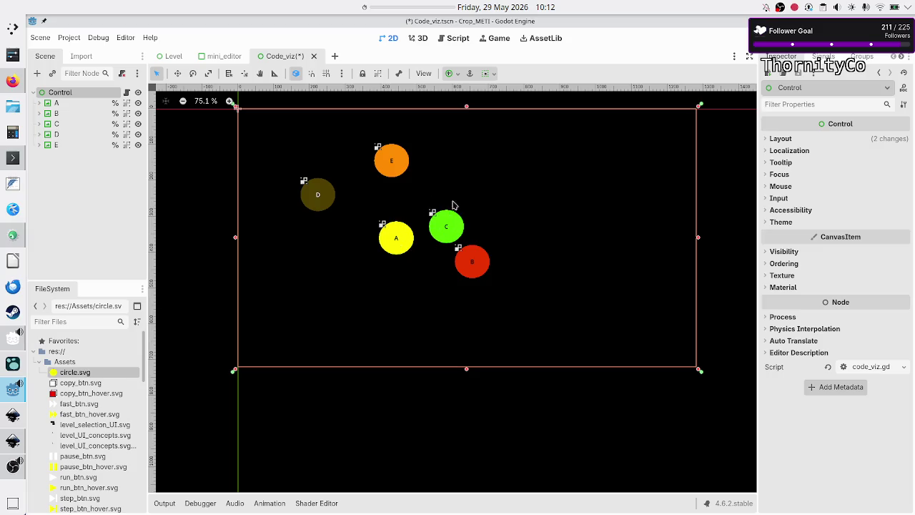
{"action": "left_click", "coordinate": [127, 92]}
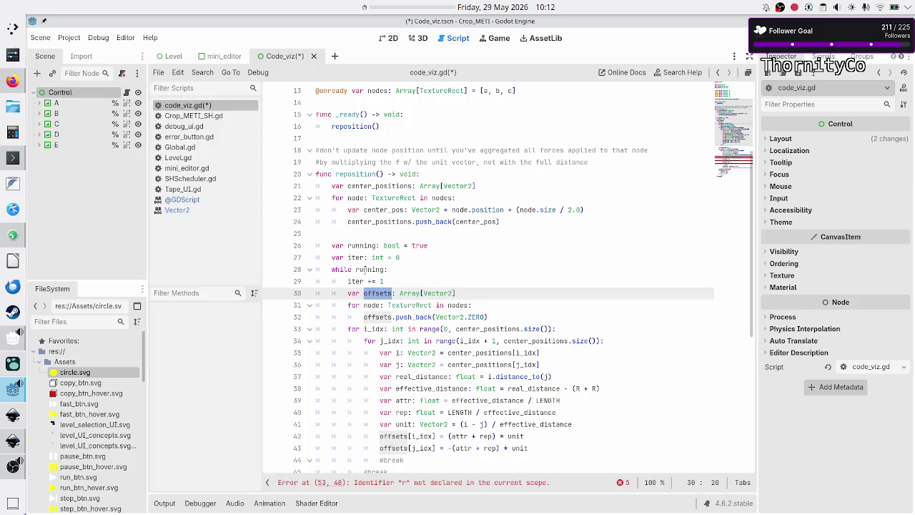
{"action": "left_click", "coordinate": [427, 269]}
{"action": "scroll", "coordinate": [427, 269], "scroll_direction": "down", "scroll_amount": 2}
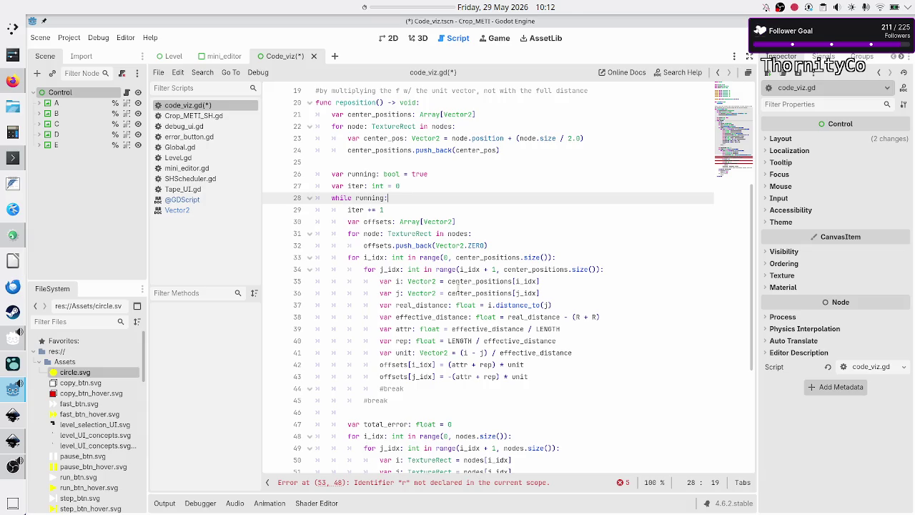
{"action": "key", "text": "alt+Tab"}
{"action": "key", "text": "alt+Tab"}
{"action": "left_click", "coordinate": [389, 41]}
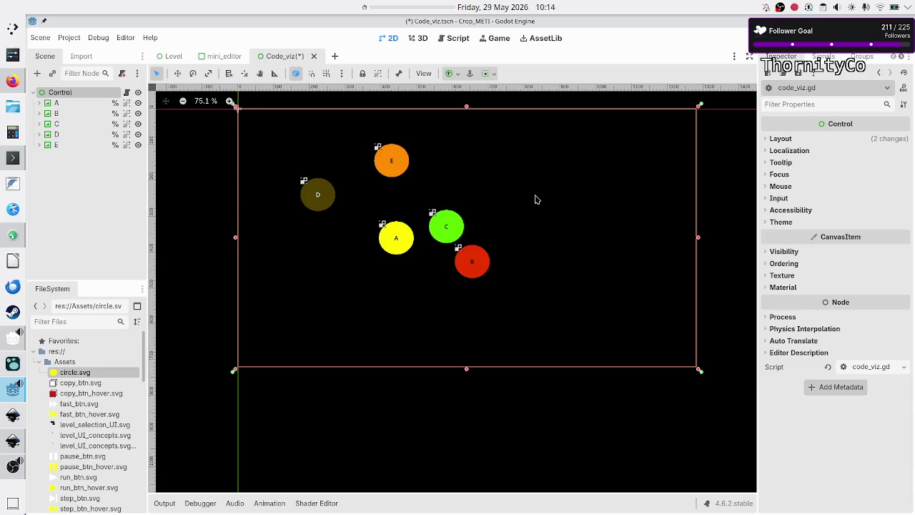
{"action": "key", "text": "alt+Tab"}
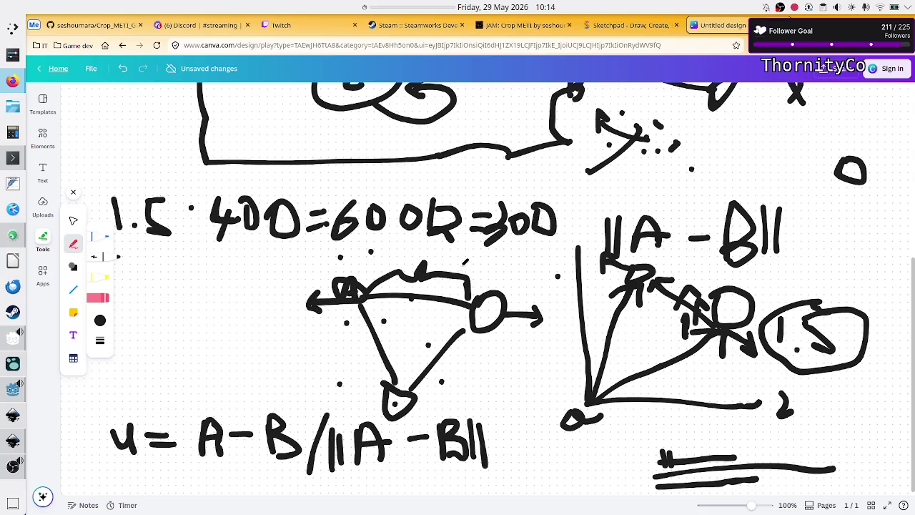
{"action": "scroll", "coordinate": [465, 262], "scroll_direction": "up", "scroll_amount": 5}
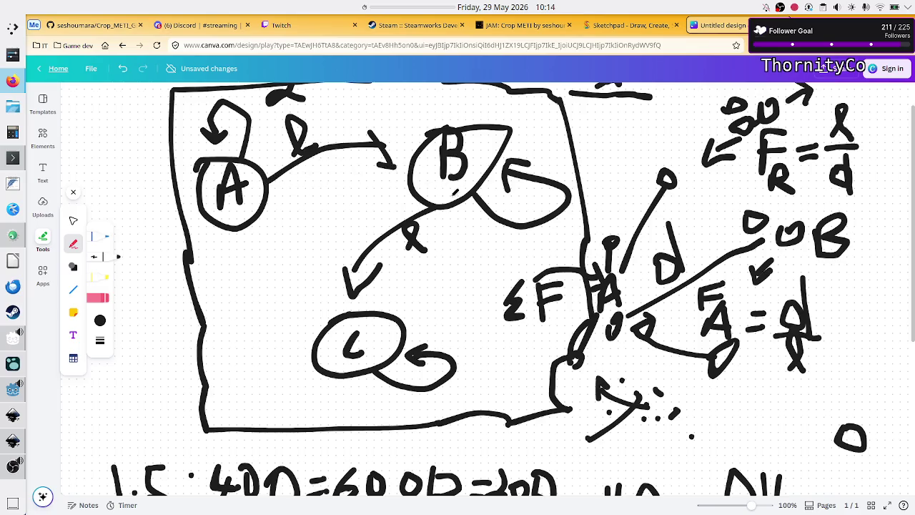
{"action": "scroll", "coordinate": [504, 176], "scroll_direction": "up", "scroll_amount": 1}
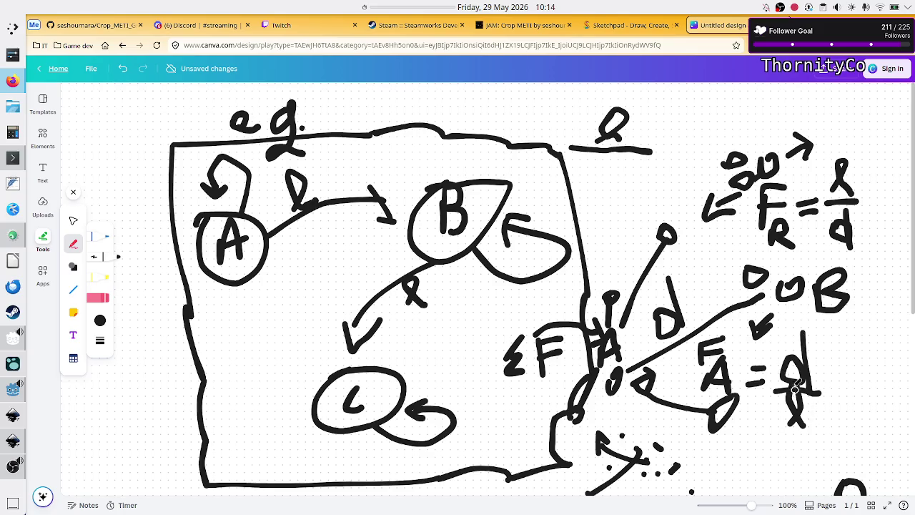
{"action": "scroll", "coordinate": [783, 358], "scroll_direction": "down", "scroll_amount": 5}
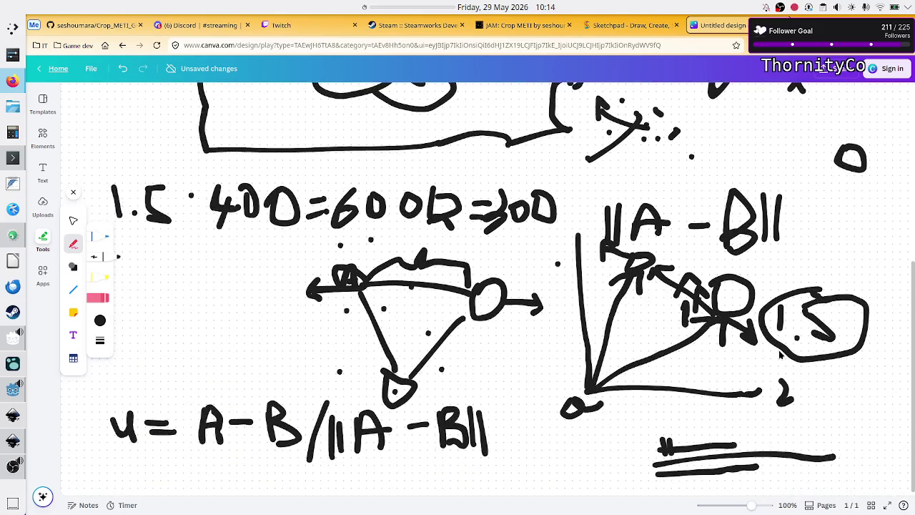
{"action": "scroll", "coordinate": [780, 354], "scroll_direction": "down", "scroll_amount": 1}
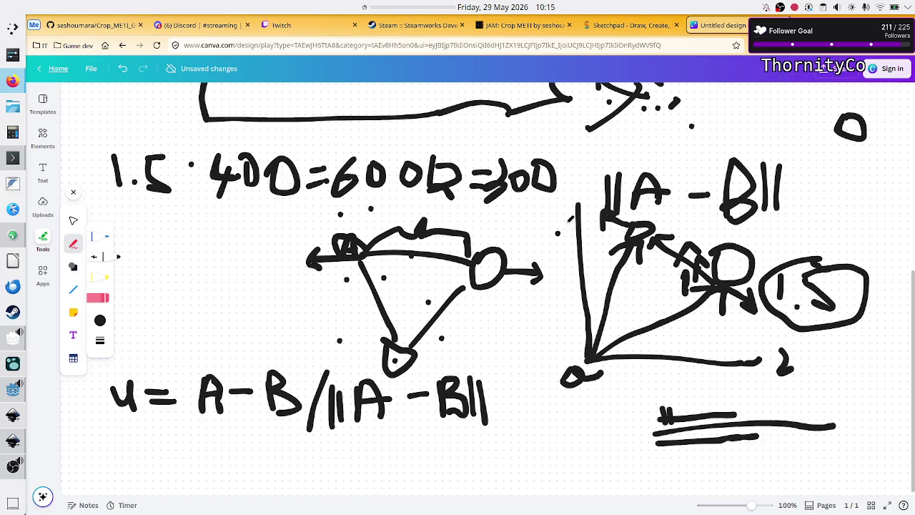
{"action": "scroll", "coordinate": [566, 226], "scroll_direction": "up", "scroll_amount": 10}
{"action": "scroll", "coordinate": [566, 226], "scroll_direction": "up", "scroll_amount": 1}
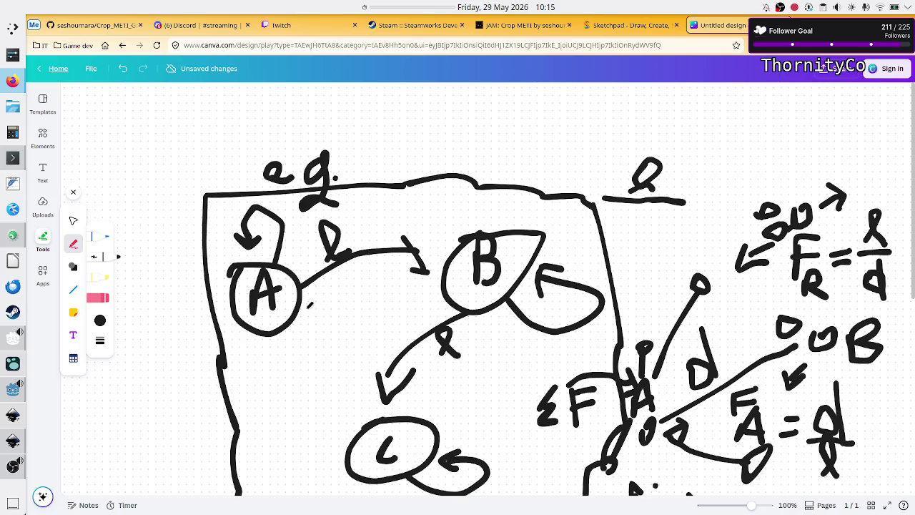
Step: Mark circle A's lower-left and circle B's upper-right edges with pen strokes, and start top-left graph axes
{"action": "left_click_drag", "start_coordinate": [237, 307], "coordinate": [223, 317]}
{"action": "left_click_drag", "start_coordinate": [532, 250], "coordinate": [557, 243]}
{"action": "left_click_drag", "start_coordinate": [561, 239], "coordinate": [529, 238]}
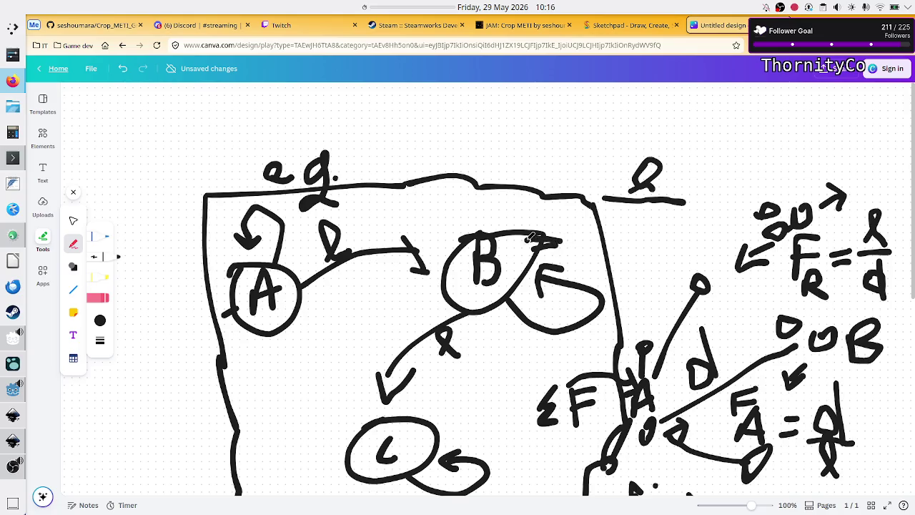
{"action": "mouse_move", "coordinate": [218, 316]}
{"action": "left_mouse_down"}
{"action": "mouse_move", "coordinate": [246, 299]}
{"action": "mouse_move", "coordinate": [226, 286]}
{"action": "mouse_move", "coordinate": [236, 293]}
{"action": "left_mouse_up"}
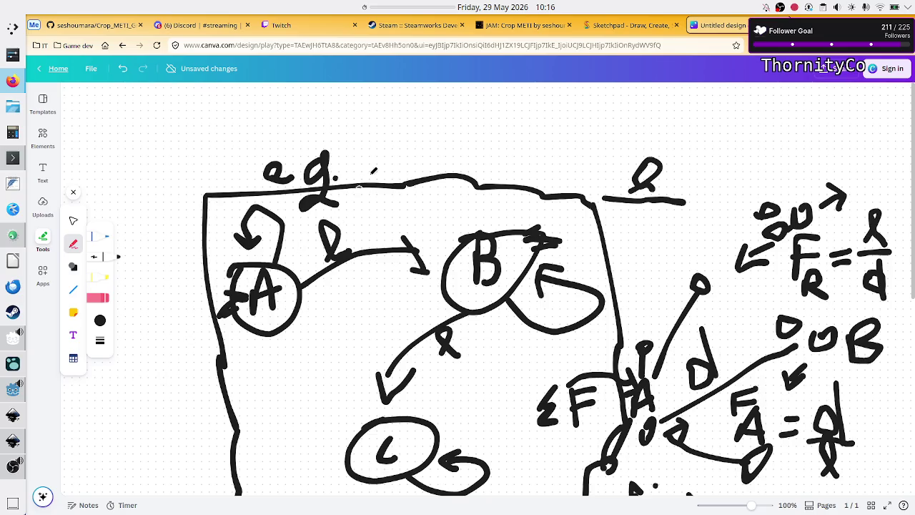
{"action": "mouse_move", "coordinate": [79, 100]}
{"action": "left_mouse_down"}
{"action": "mouse_move", "coordinate": [99, 178]}
{"action": "mouse_move", "coordinate": [226, 169]}
{"action": "left_mouse_up"}
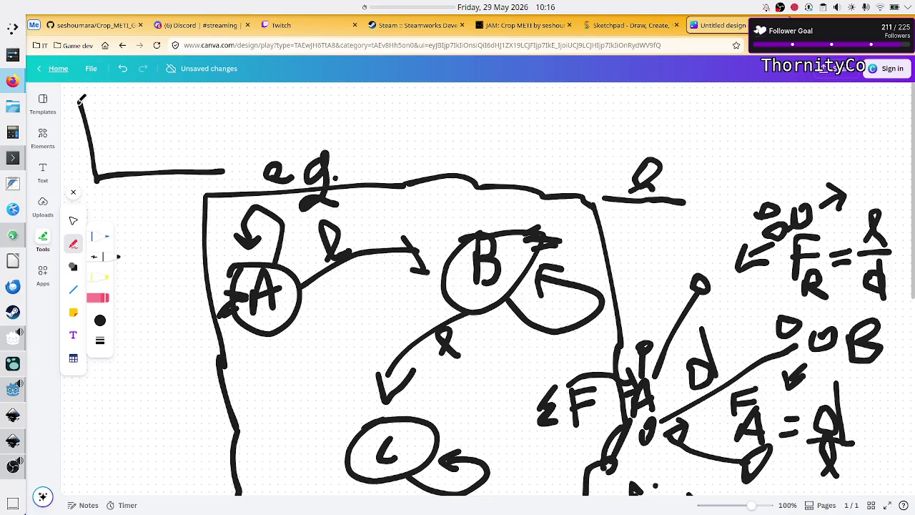
Step: Add arrowheads to both graph axes, label them F and t, and extend the vertical axis
{"action": "left_click_drag", "start_coordinate": [73, 106], "coordinate": [90, 107]}
{"action": "mouse_move", "coordinate": [213, 164]}
{"action": "left_mouse_down"}
{"action": "mouse_move", "coordinate": [226, 169]}
{"action": "mouse_move", "coordinate": [223, 184]}
{"action": "left_mouse_up"}
{"action": "mouse_move", "coordinate": [154, 183]}
{"action": "left_mouse_down"}
{"action": "mouse_move", "coordinate": [153, 202]}
{"action": "mouse_move", "coordinate": [168, 213]}
{"action": "mouse_move", "coordinate": [152, 193]}
{"action": "mouse_move", "coordinate": [169, 190]}
{"action": "left_mouse_up"}
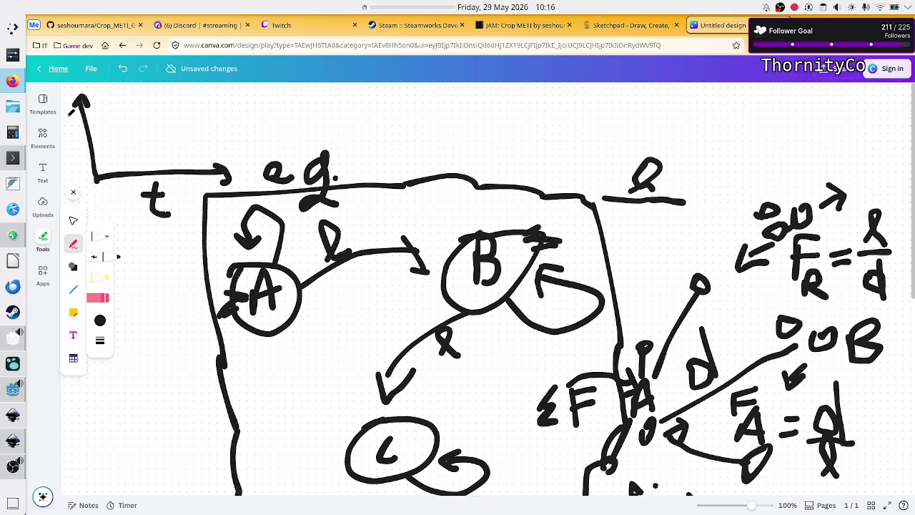
{"action": "mouse_move", "coordinate": [105, 93]}
{"action": "left_mouse_down"}
{"action": "mouse_move", "coordinate": [110, 115]}
{"action": "mouse_move", "coordinate": [115, 93]}
{"action": "mouse_move", "coordinate": [142, 100]}
{"action": "left_mouse_up"}
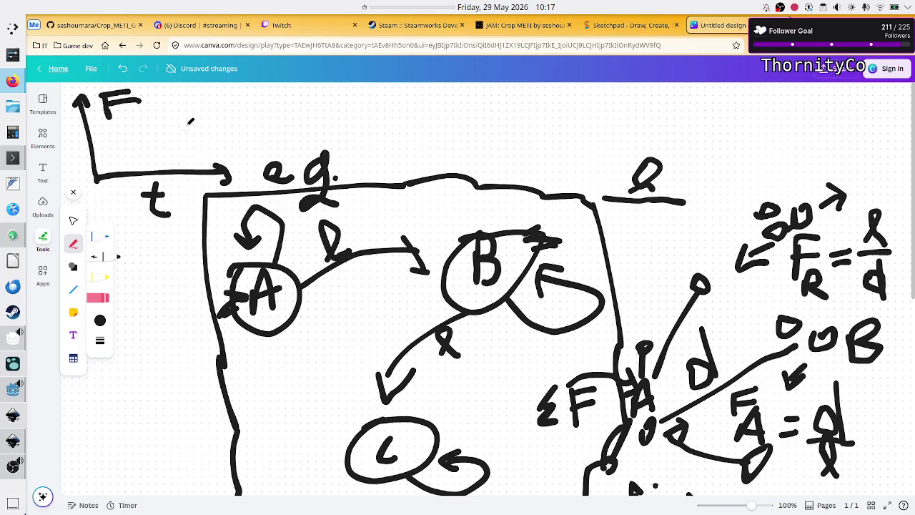
{"action": "mouse_move", "coordinate": [156, 83]}
{"action": "left_mouse_down"}
{"action": "mouse_move", "coordinate": [143, 111]}
{"action": "mouse_move", "coordinate": [194, 84]}
{"action": "left_mouse_up"}
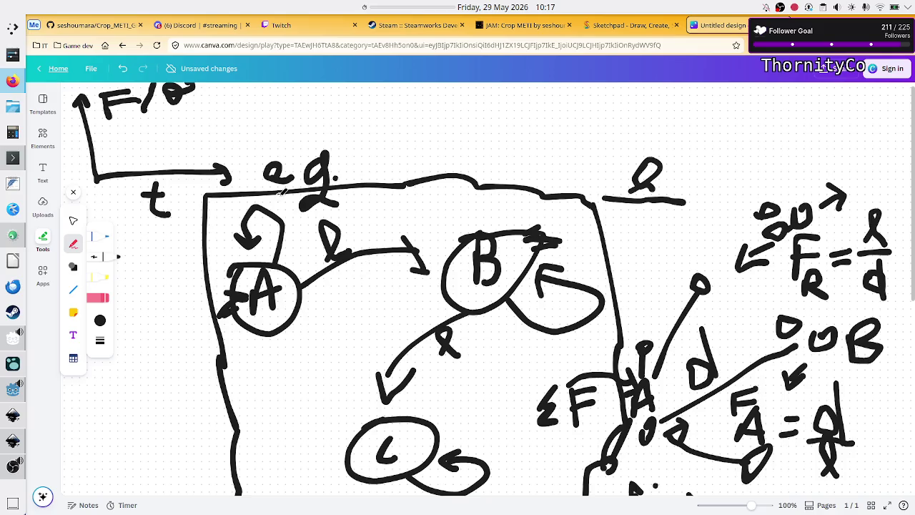
{"action": "left_click_drag", "start_coordinate": [96, 179], "coordinate": [92, 203]}
Step: Tick the t axis, redraw its arrowhead, and draw a curve falling from the F axis top to t
{"action": "left_click_drag", "start_coordinate": [158, 154], "coordinate": [160, 177]}
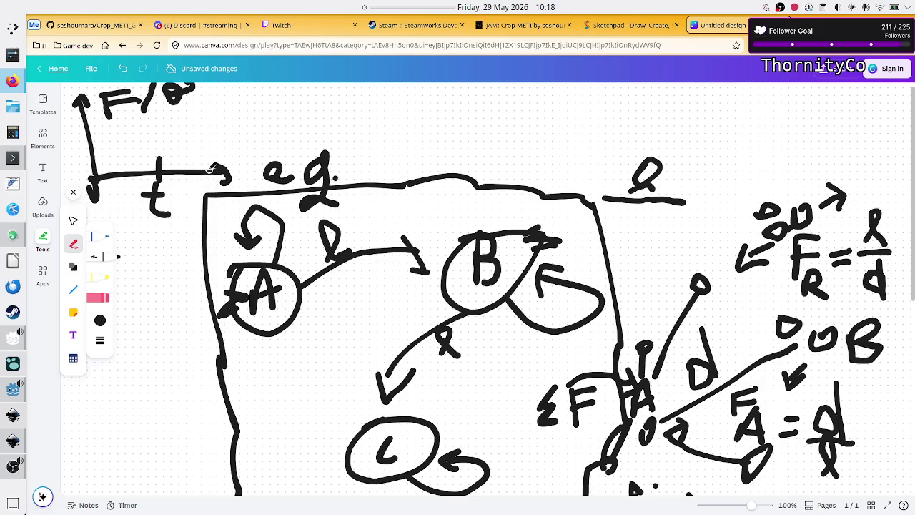
{"action": "left_click_drag", "start_coordinate": [206, 155], "coordinate": [208, 182]}
{"action": "left_click_drag", "start_coordinate": [87, 113], "coordinate": [205, 163]}
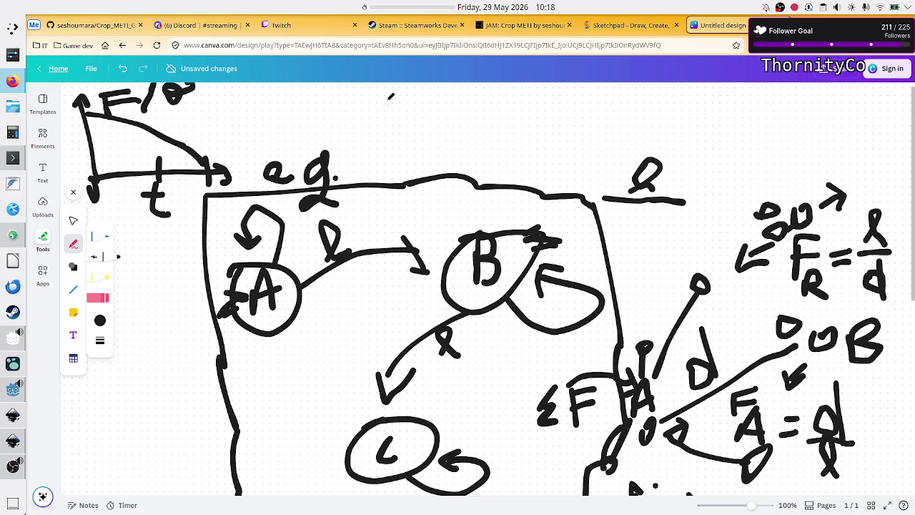
{"action": "left_click", "coordinate": [621, 27]}
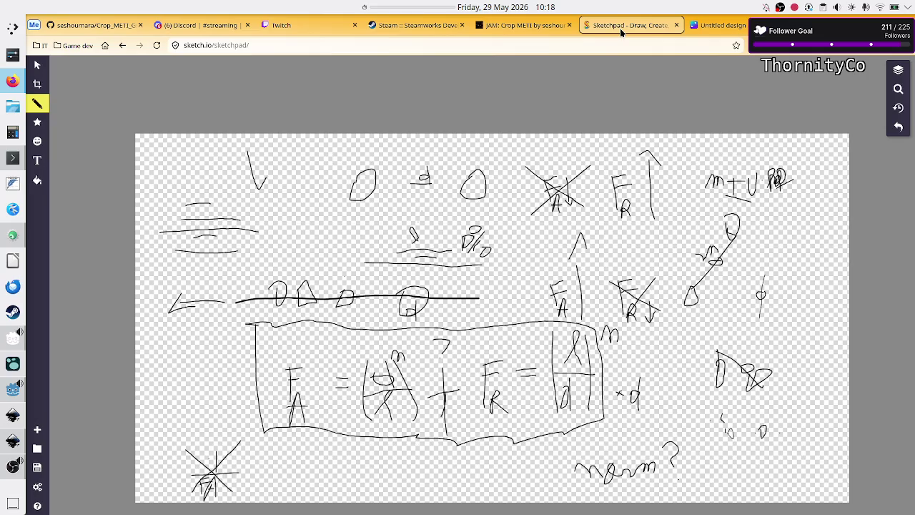
{"action": "left_click", "coordinate": [718, 25]}
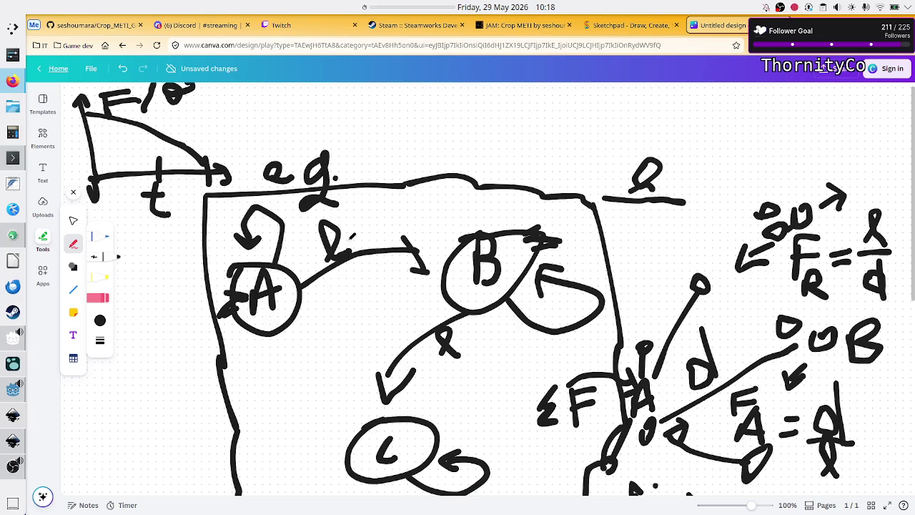
Step: Extend the A–B arrow's label and handwrite the first condition d > 1.1ℓ above the diagram
{"action": "left_click_drag", "start_coordinate": [343, 240], "coordinate": [366, 227]}
{"action": "mouse_move", "coordinate": [370, 227]}
{"action": "left_mouse_down"}
{"action": "mouse_move", "coordinate": [368, 248]}
{"action": "mouse_move", "coordinate": [393, 235]}
{"action": "mouse_move", "coordinate": [393, 208]}
{"action": "mouse_move", "coordinate": [404, 239]}
{"action": "mouse_move", "coordinate": [411, 230]}
{"action": "left_mouse_up"}
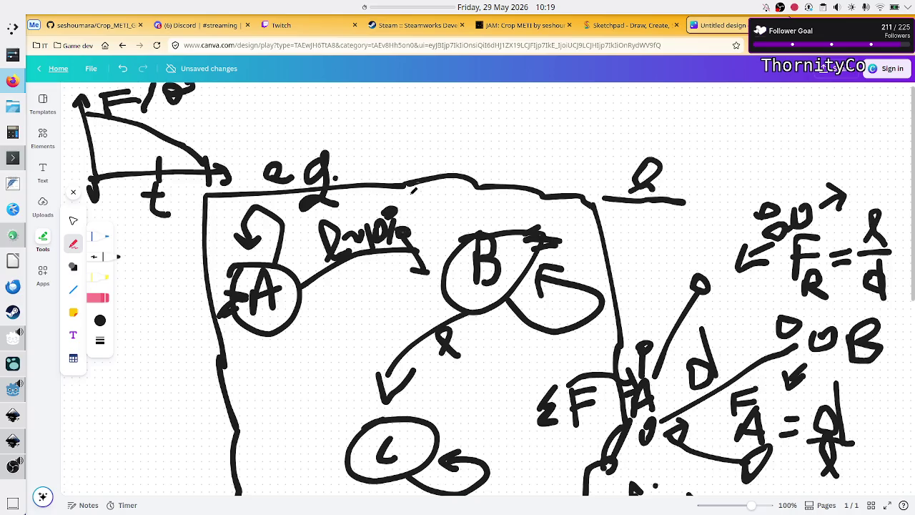
{"action": "mouse_move", "coordinate": [396, 119]}
{"action": "left_mouse_down"}
{"action": "mouse_move", "coordinate": [414, 133]}
{"action": "mouse_move", "coordinate": [413, 123]}
{"action": "mouse_move", "coordinate": [413, 146]}
{"action": "left_mouse_up"}
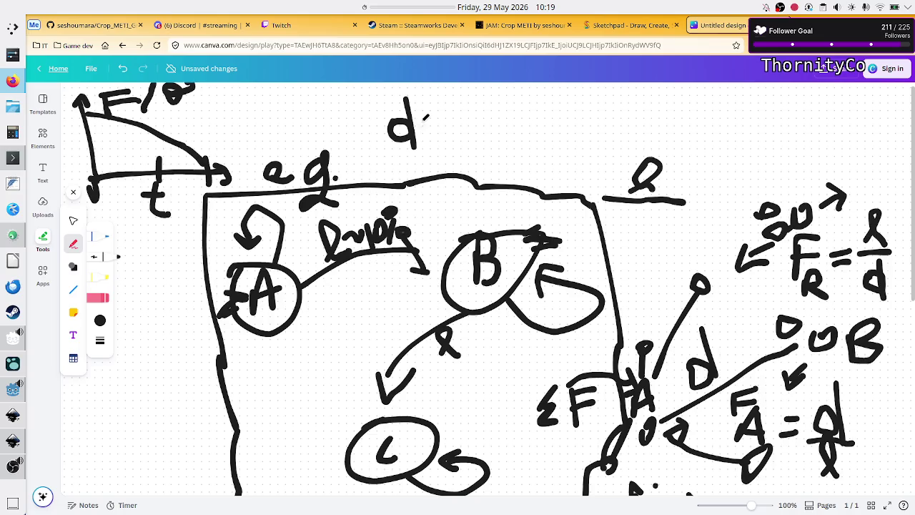
{"action": "left_click_drag", "start_coordinate": [416, 119], "coordinate": [436, 146]}
{"action": "mouse_move", "coordinate": [463, 115]}
{"action": "left_mouse_down"}
{"action": "mouse_move", "coordinate": [468, 139]}
{"action": "mouse_move", "coordinate": [486, 145]}
{"action": "mouse_move", "coordinate": [521, 101]}
{"action": "mouse_move", "coordinate": [512, 137]}
{"action": "left_mouse_up"}
{"action": "left_click", "coordinate": [480, 134]}
Step: Write the second condition d < ℓ/1.1 after a comma and draw a box around both conditions
{"action": "mouse_move", "coordinate": [580, 113]}
{"action": "left_mouse_down"}
{"action": "mouse_move", "coordinate": [575, 122]}
{"action": "mouse_move", "coordinate": [582, 107]}
{"action": "mouse_move", "coordinate": [592, 141]}
{"action": "left_mouse_up"}
{"action": "mouse_move", "coordinate": [621, 114]}
{"action": "left_mouse_down"}
{"action": "mouse_move", "coordinate": [626, 131]}
{"action": "mouse_move", "coordinate": [632, 125]}
{"action": "left_mouse_up"}
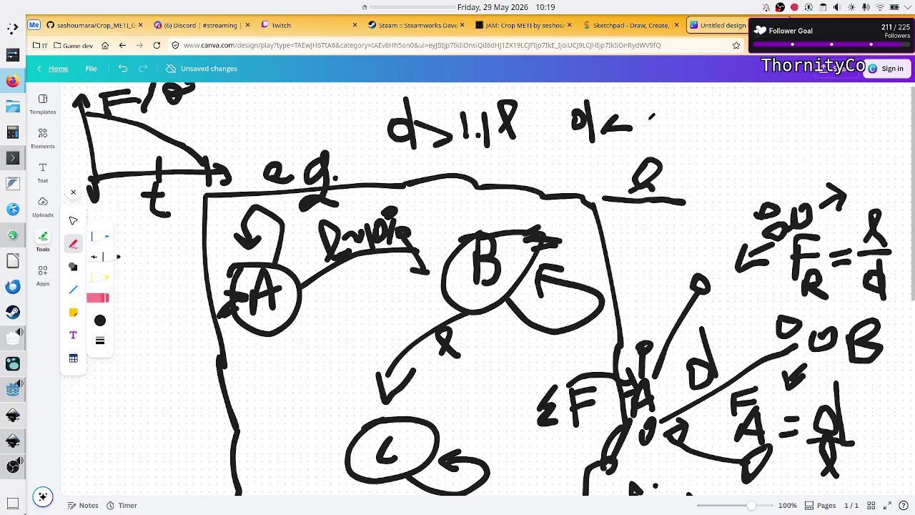
{"action": "mouse_move", "coordinate": [647, 119]}
{"action": "left_mouse_down"}
{"action": "mouse_move", "coordinate": [654, 89]}
{"action": "mouse_move", "coordinate": [652, 109]}
{"action": "mouse_move", "coordinate": [681, 125]}
{"action": "mouse_move", "coordinate": [646, 146]}
{"action": "mouse_move", "coordinate": [665, 150]}
{"action": "left_mouse_up"}
{"action": "left_click", "coordinate": [655, 146]}
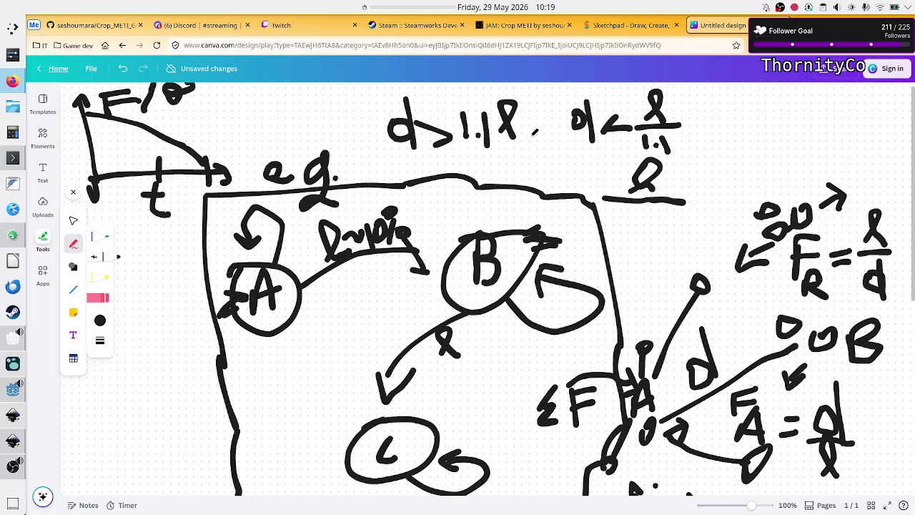
{"action": "left_click_drag", "start_coordinate": [536, 131], "coordinate": [542, 143]}
{"action": "mouse_move", "coordinate": [367, 87]}
{"action": "left_mouse_down"}
{"action": "mouse_move", "coordinate": [366, 172]}
{"action": "mouse_move", "coordinate": [545, 183]}
{"action": "mouse_move", "coordinate": [604, 201]}
{"action": "mouse_move", "coordinate": [604, 187]}
{"action": "mouse_move", "coordinate": [636, 154]}
{"action": "mouse_move", "coordinate": [688, 153]}
{"action": "mouse_move", "coordinate": [690, 108]}
{"action": "mouse_move", "coordinate": [681, 84]}
{"action": "mouse_move", "coordinate": [371, 83]}
{"action": "left_mouse_up"}
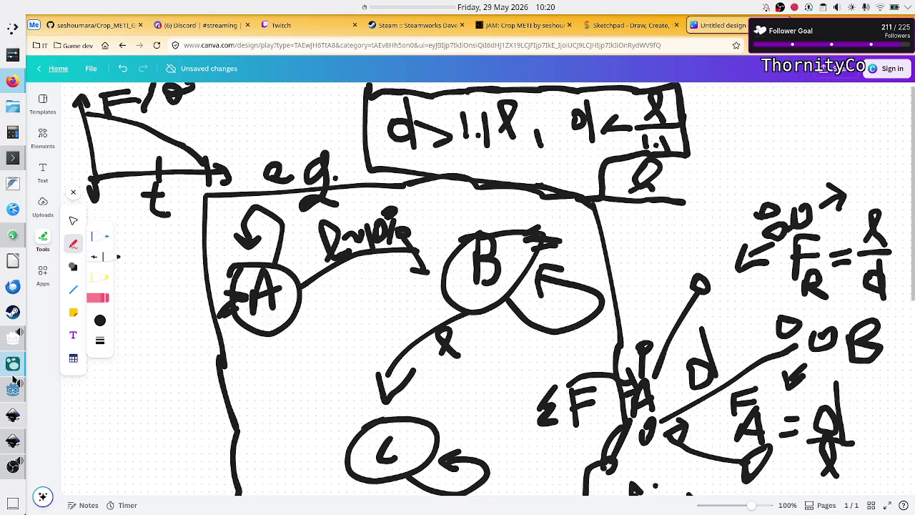
{"action": "left_click", "coordinate": [12, 399]}
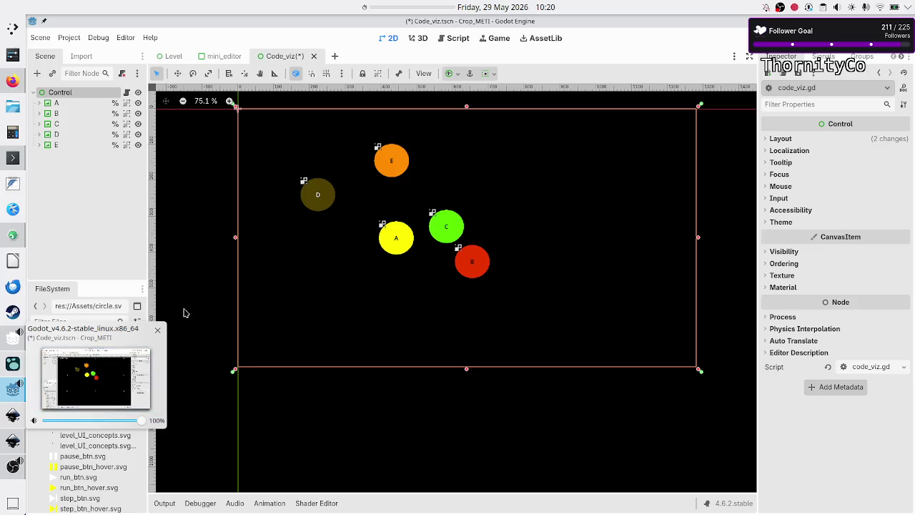
Step: Bring the Canva whiteboard notes in Firefox back in front of the Godot editor
{"action": "mouse_move", "coordinate": [11, 472]}
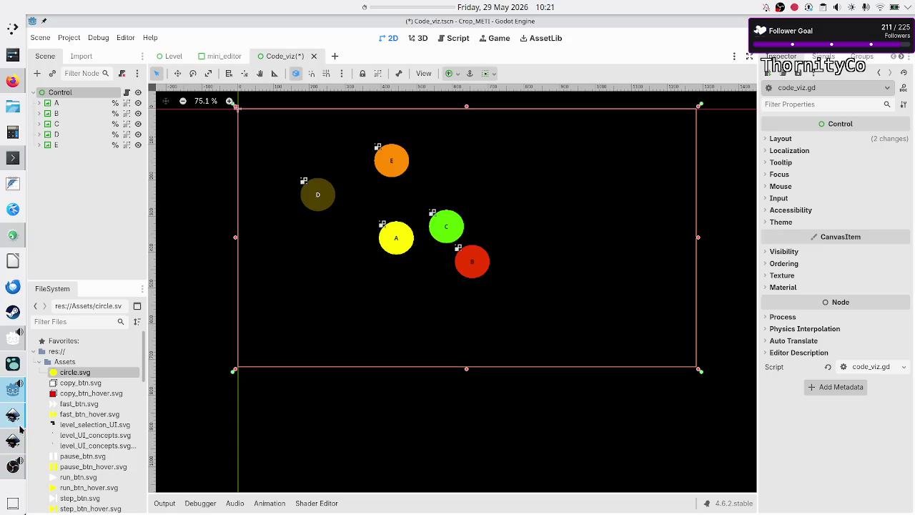
{"action": "left_click", "coordinate": [13, 80]}
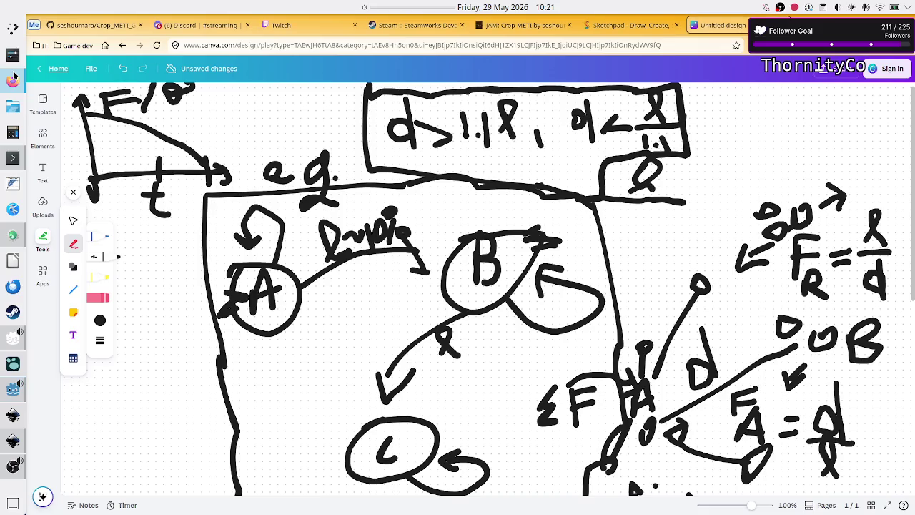
Step: Scroll down to the ||A−B|| notes and handwrite A' beside the vector arrow
{"action": "scroll", "coordinate": [509, 304], "scroll_direction": "down", "scroll_amount": 5}
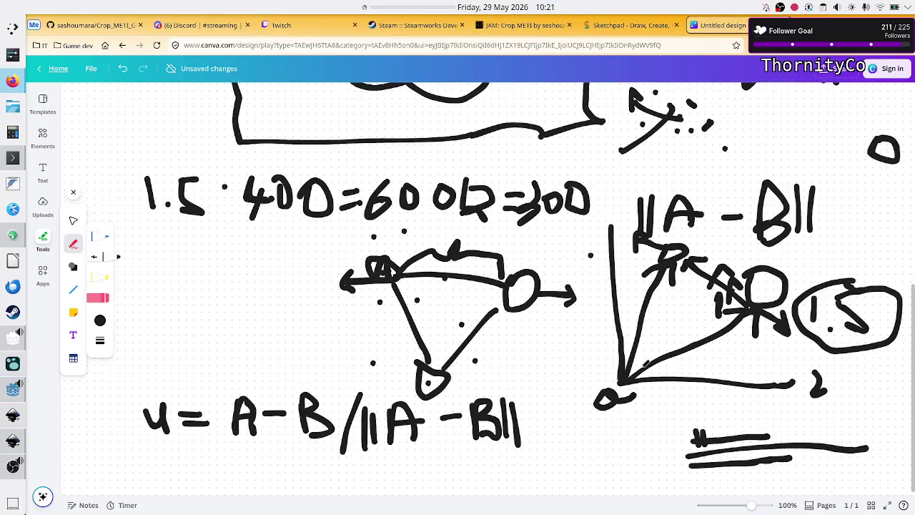
{"action": "mouse_move", "coordinate": [676, 321]}
{"action": "left_mouse_down"}
{"action": "mouse_move", "coordinate": [703, 301]}
{"action": "mouse_move", "coordinate": [698, 333]}
{"action": "mouse_move", "coordinate": [714, 314]}
{"action": "mouse_move", "coordinate": [705, 334]}
{"action": "left_mouse_up"}
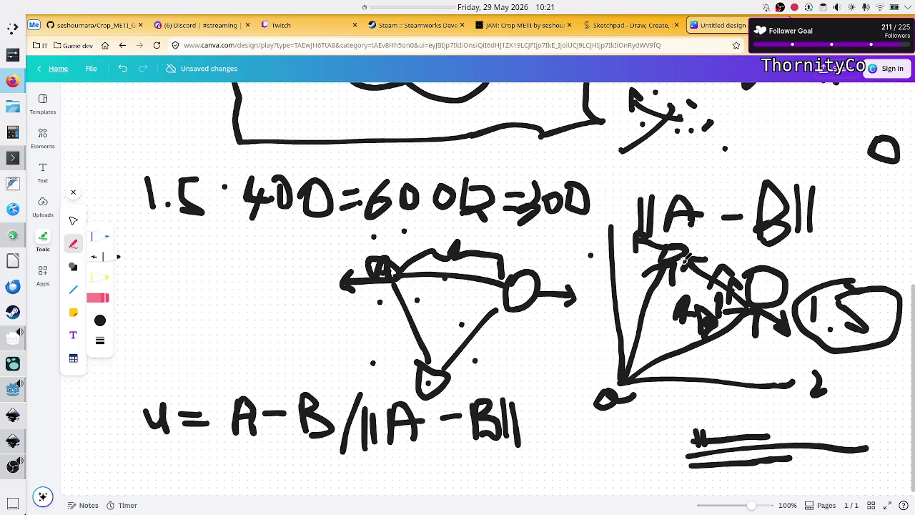
Step: Return to Godot's Code_viz scene with circles A–E after a brief look at the whiteboard
{"action": "left_click", "coordinate": [16, 392]}
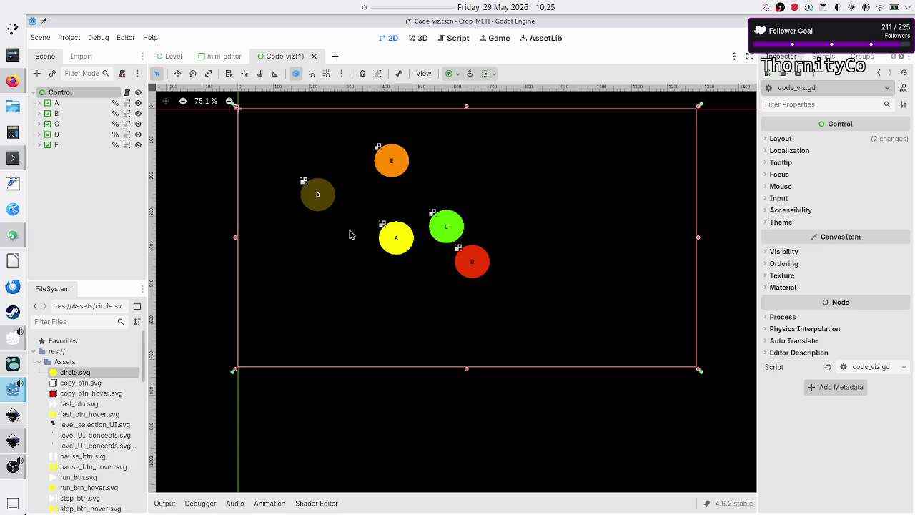
{"action": "mouse_move", "coordinate": [7, 159]}
{"action": "left_click", "coordinate": [11, 83]}
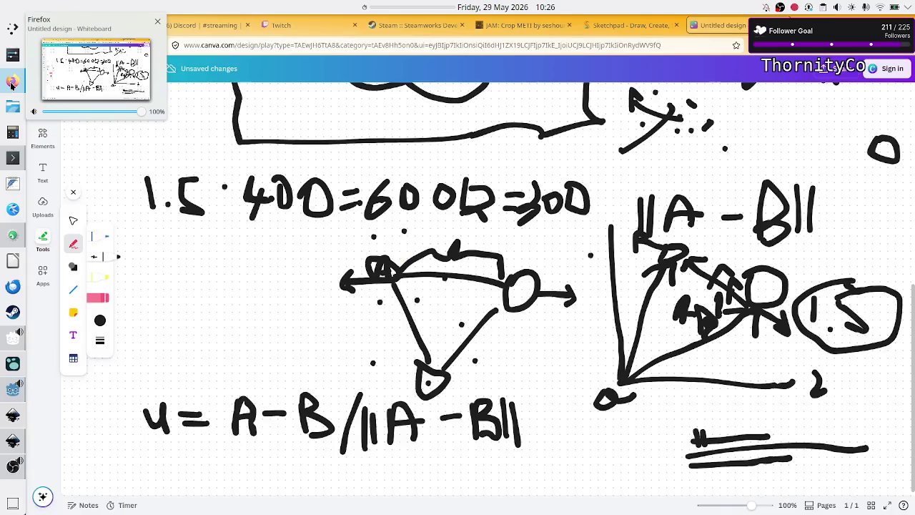
{"action": "left_click", "coordinate": [13, 393]}
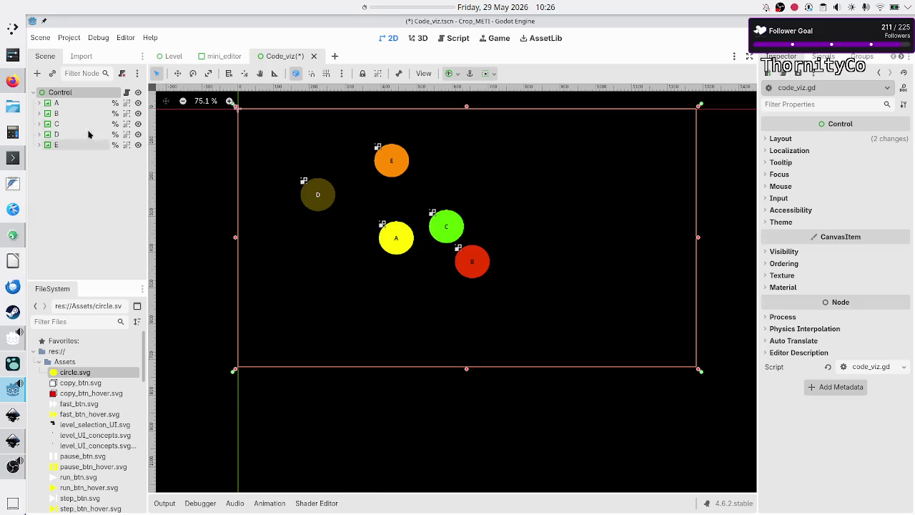
Step: Show the Sketchpad sketch of the boxed F_A and F_R force formulas in Firefox
{"action": "left_click", "coordinate": [6, 84]}
{"action": "left_click", "coordinate": [640, 25]}
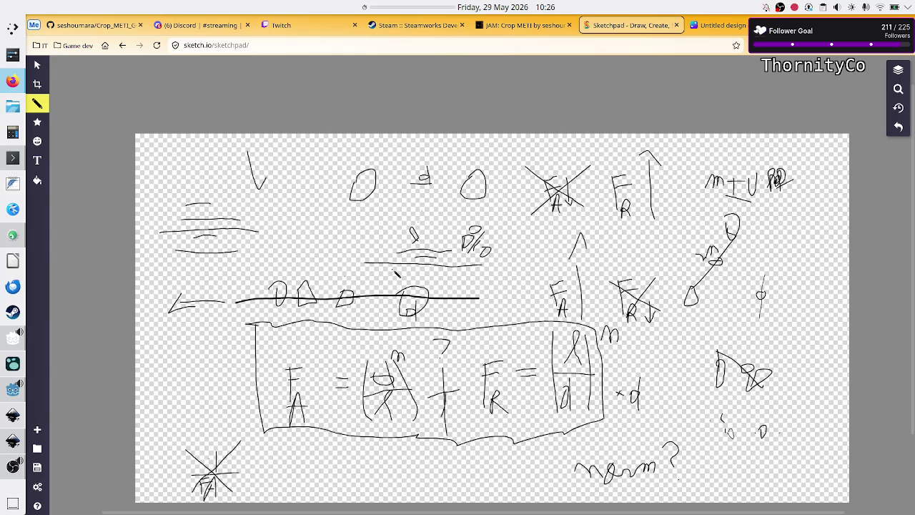
Step: Go back to Godot via the terminal and bring up the code_viz.gd script with the reposition function
{"action": "left_click", "coordinate": [13, 158]}
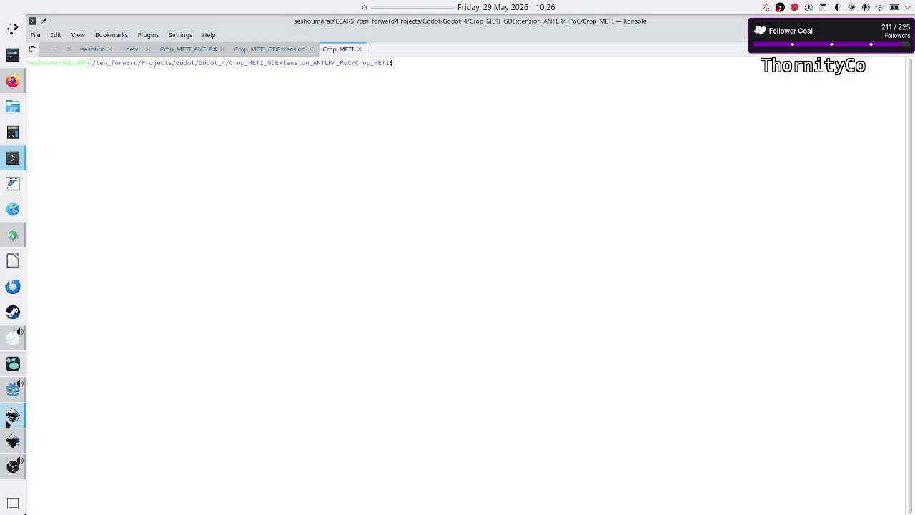
{"action": "left_click", "coordinate": [13, 390]}
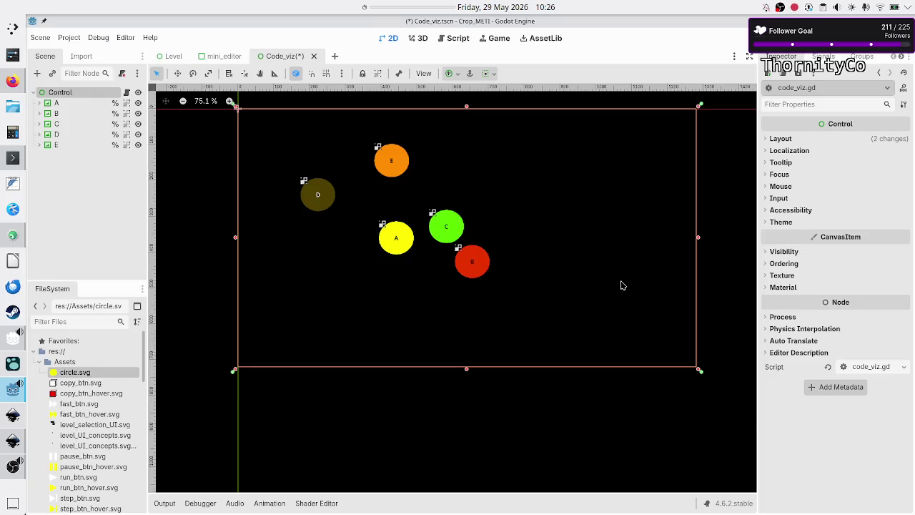
{"action": "left_click", "coordinate": [457, 38]}
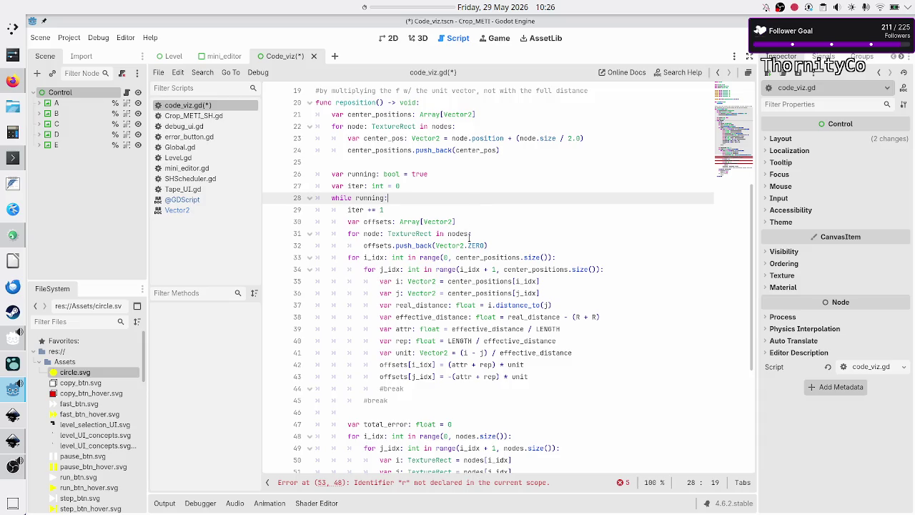
{"action": "left_click", "coordinate": [470, 234]}
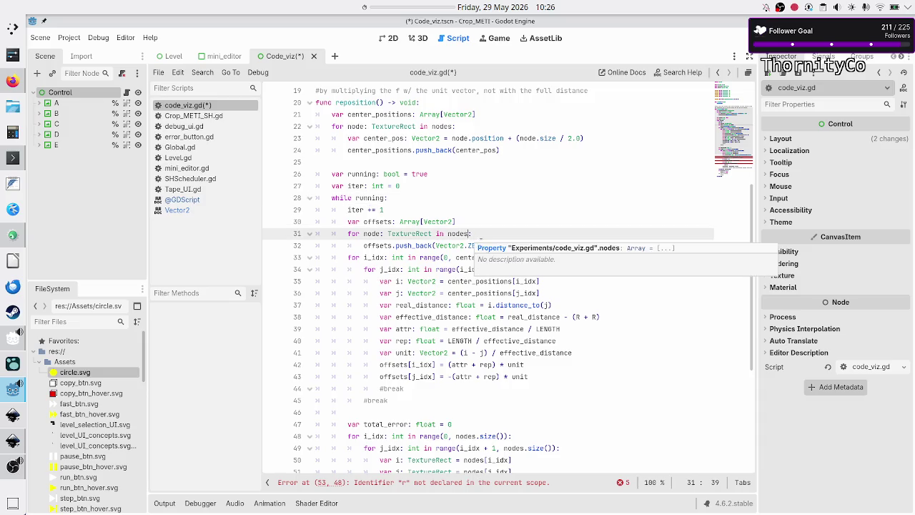
{"action": "left_click", "coordinate": [571, 331]}
{"action": "left_click", "coordinate": [570, 343]}
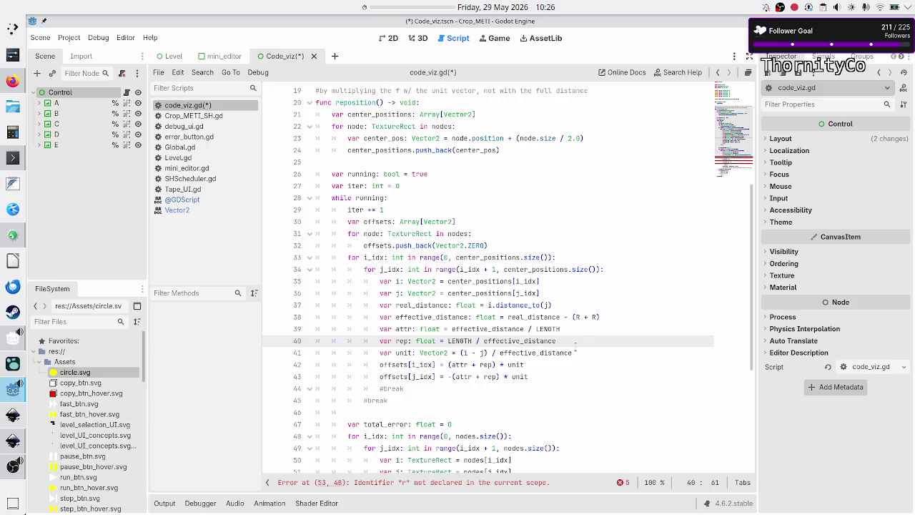
{"action": "left_click", "coordinate": [582, 350]}
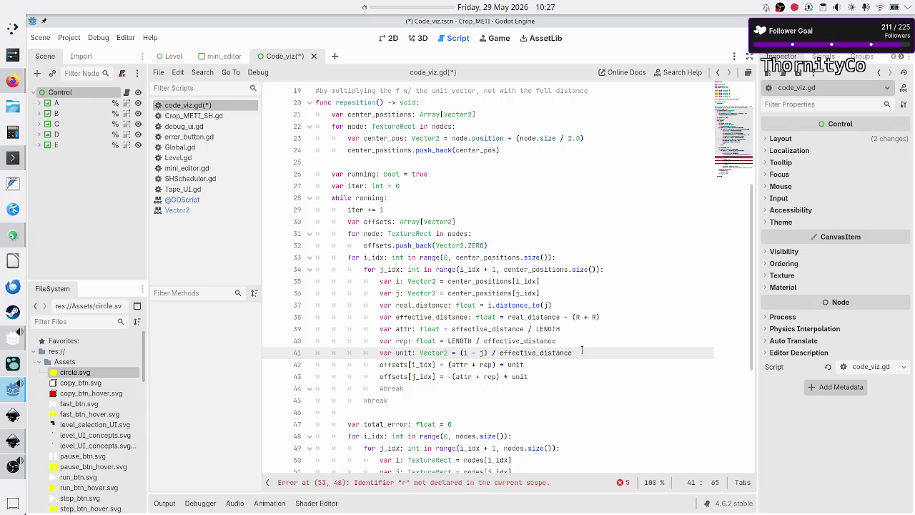
{"action": "scroll", "coordinate": [528, 324], "scroll_direction": "down", "scroll_amount": 6}
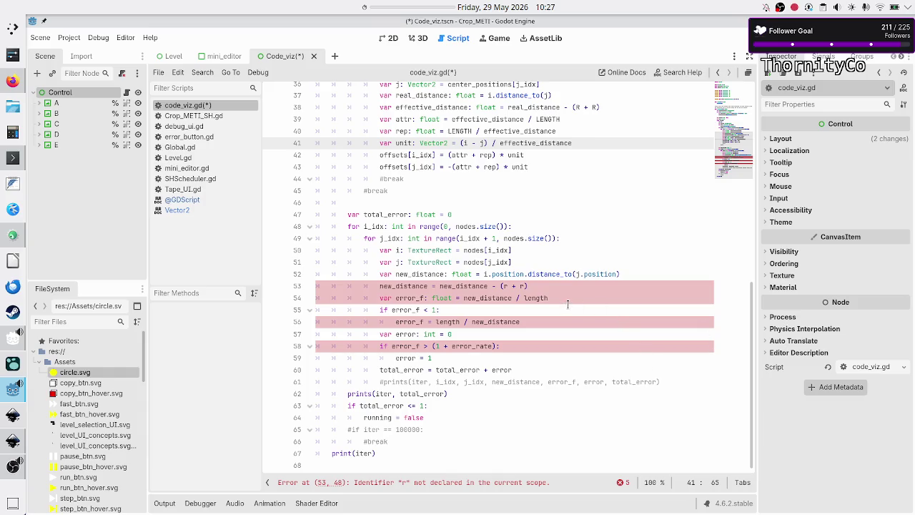
{"action": "mouse_move", "coordinate": [536, 244]}
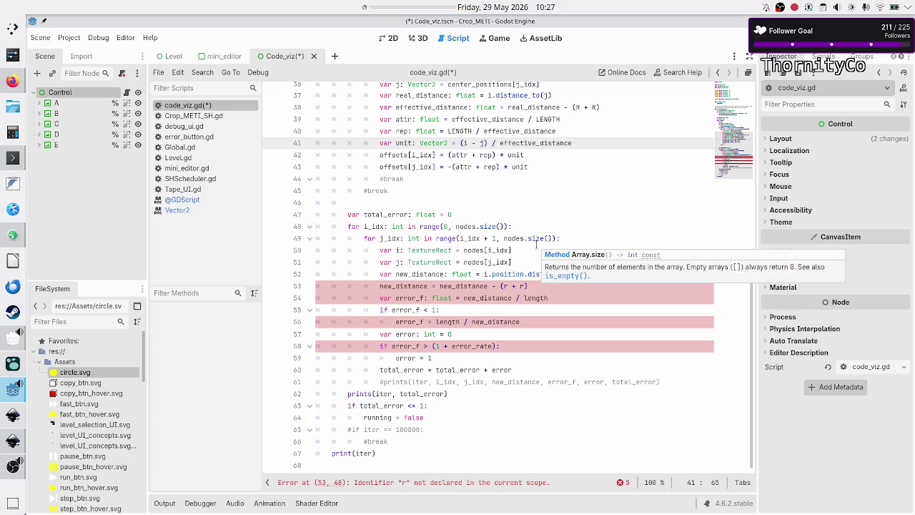
{"action": "left_click", "coordinate": [543, 286]}
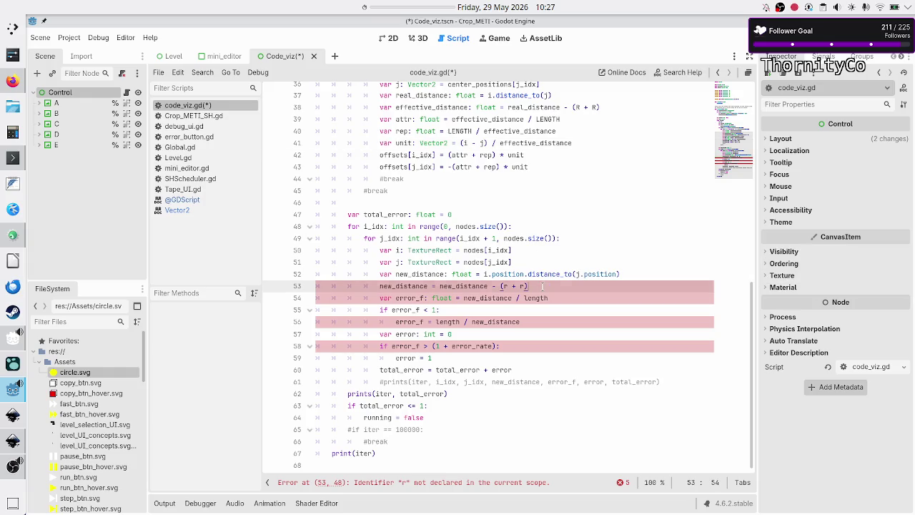
{"action": "left_click", "coordinate": [557, 295]}
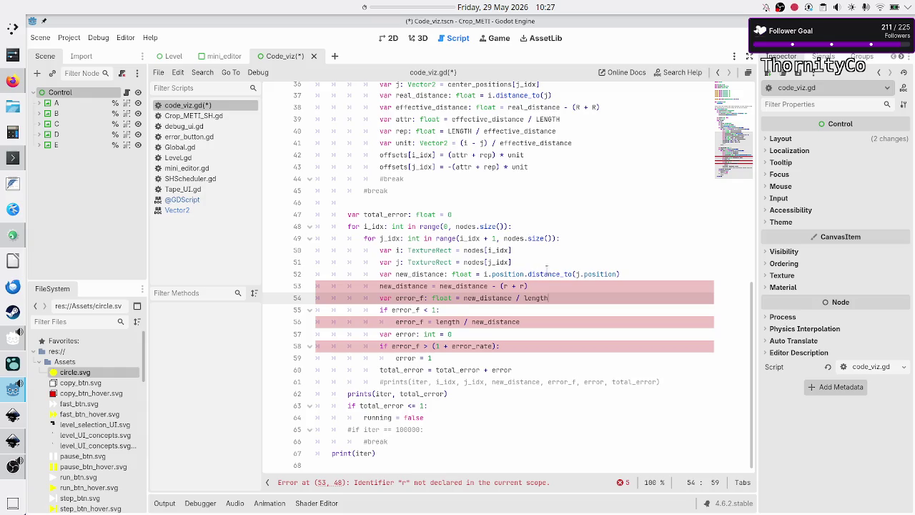
{"action": "left_click", "coordinate": [429, 201]}
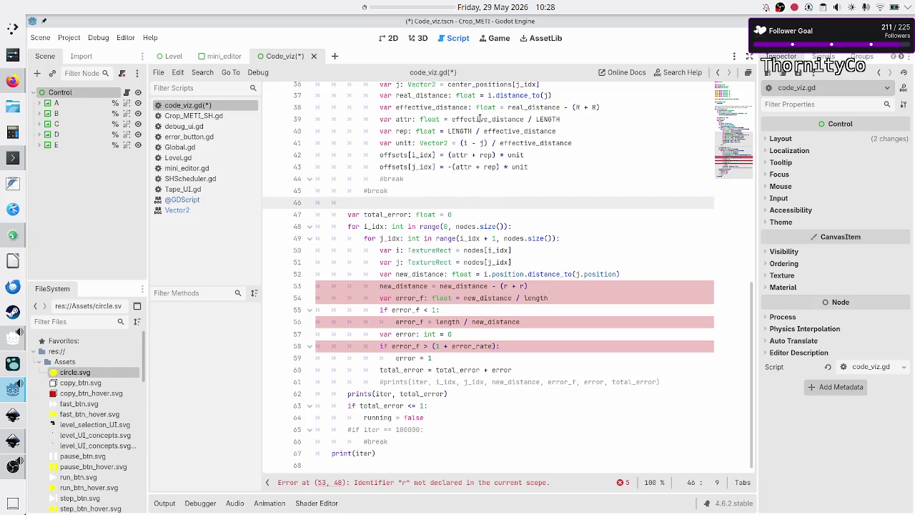
{"action": "scroll", "coordinate": [449, 167], "scroll_direction": "up", "scroll_amount": 4}
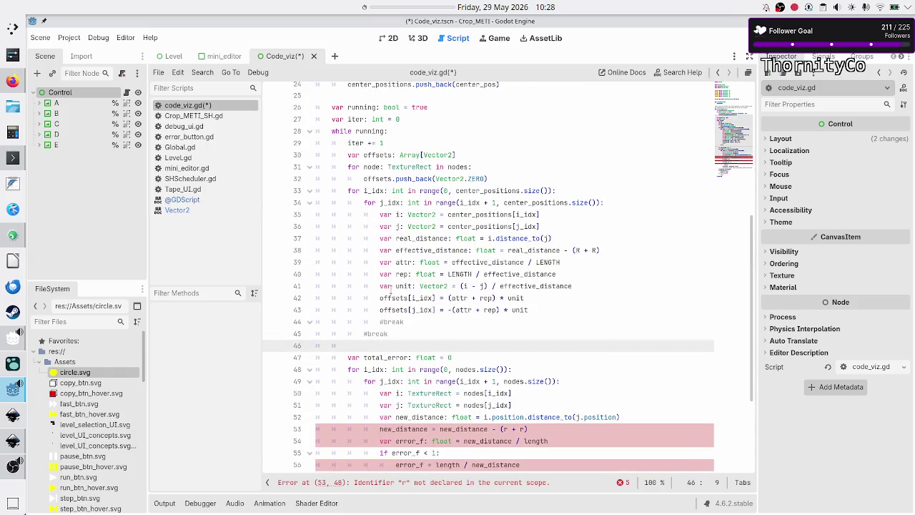
{"action": "double_click", "coordinate": [392, 297]}
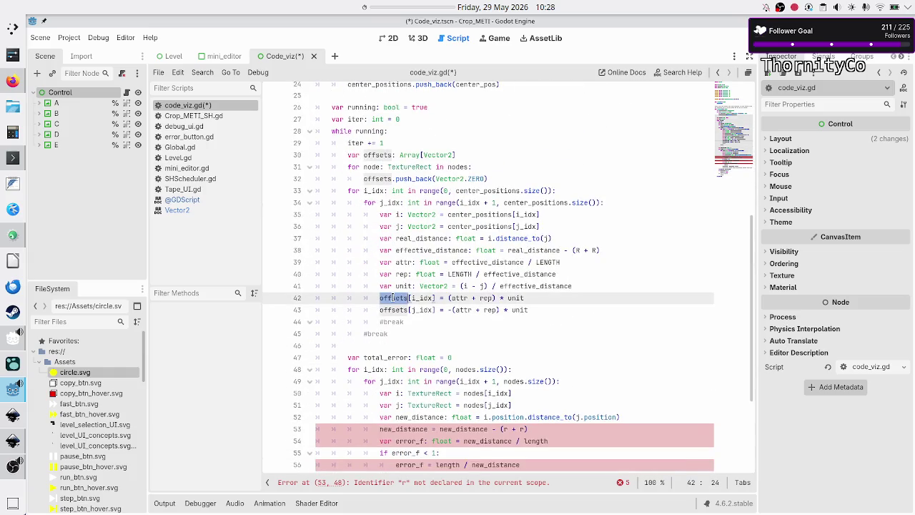
{"action": "left_click", "coordinate": [372, 335]}
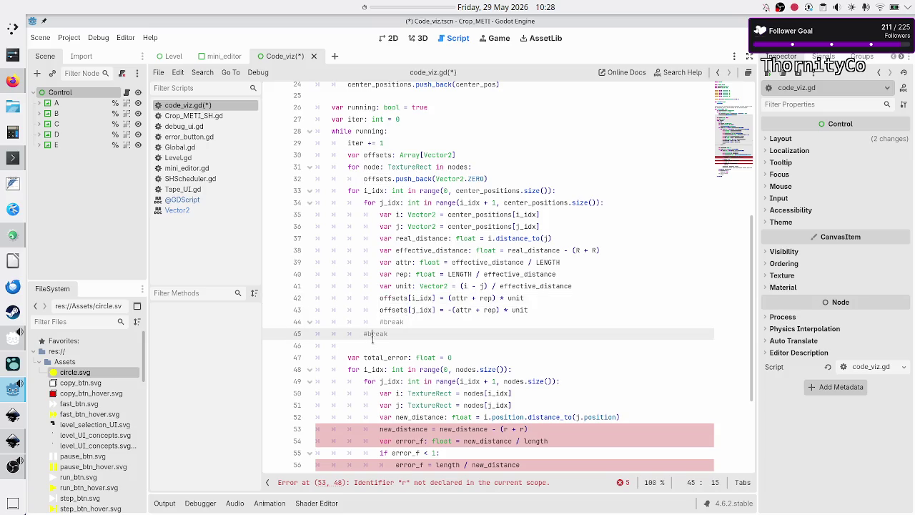
{"action": "left_click", "coordinate": [372, 340]}
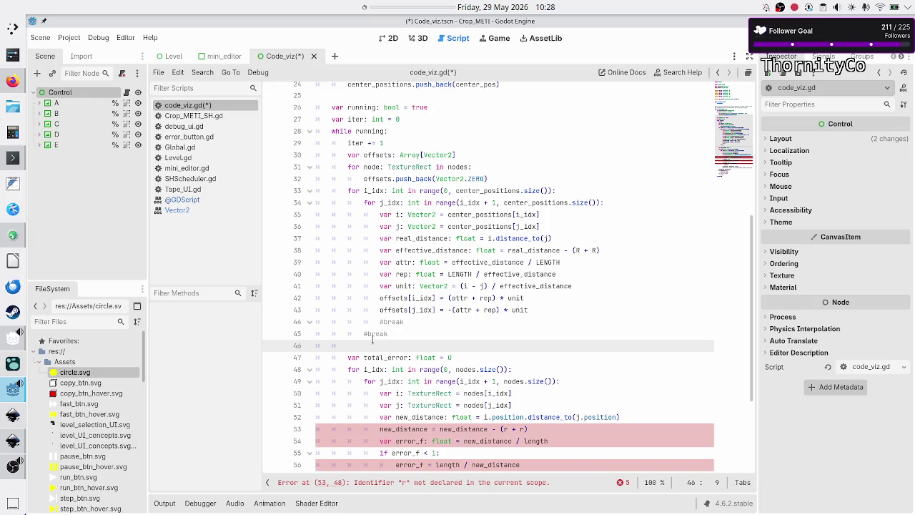
{"action": "left_click", "coordinate": [393, 39]}
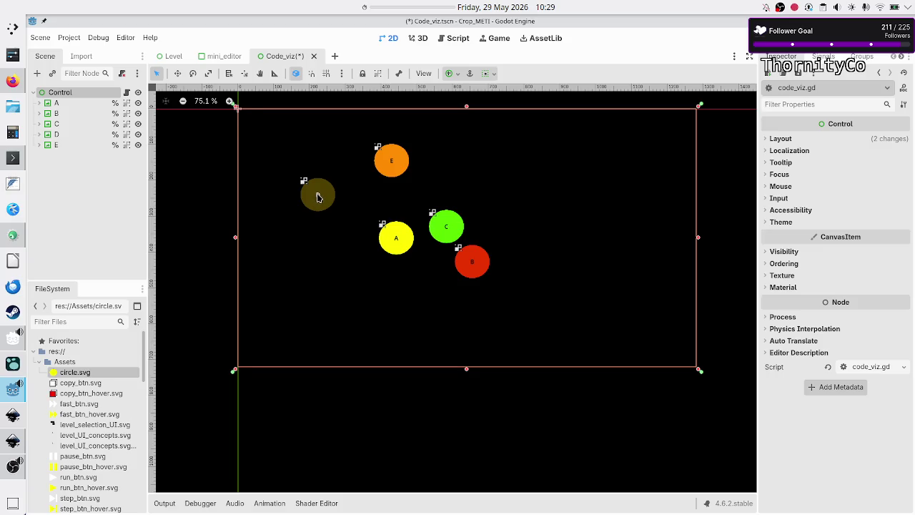
Step: Delete ' - (R + R)' from effective_distance on line 38 of the Control script, returning to the 2D view
{"action": "key", "text": "alt+Tab"}
{"action": "key", "text": "alt+Tab"}
{"action": "left_click", "coordinate": [126, 93]}
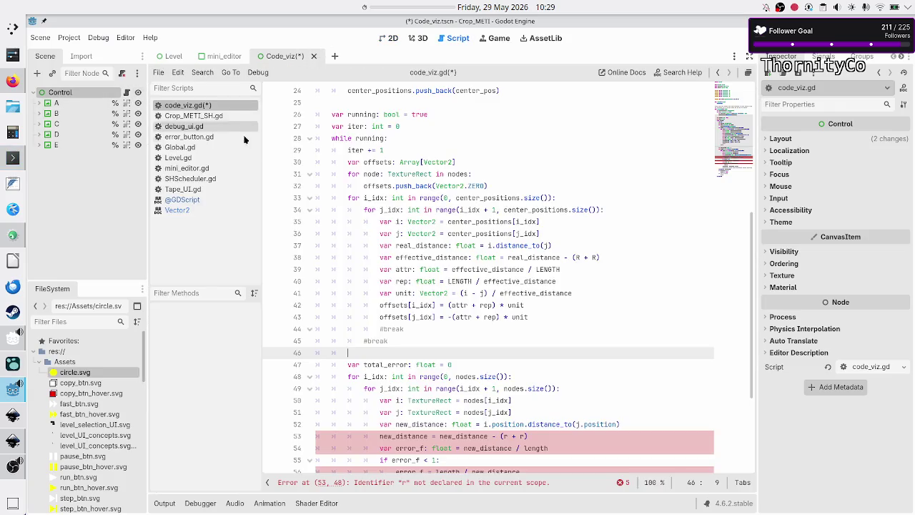
{"action": "left_click", "coordinate": [628, 257]}
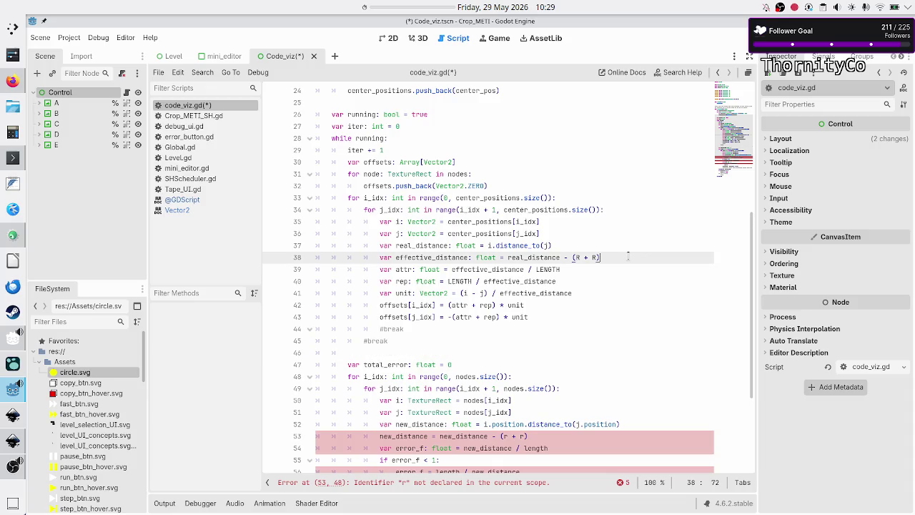
{"action": "key", "text": "BackSpace"}
{"action": "key", "text": "BackSpace"}
{"action": "key", "text": "BackSpace"}
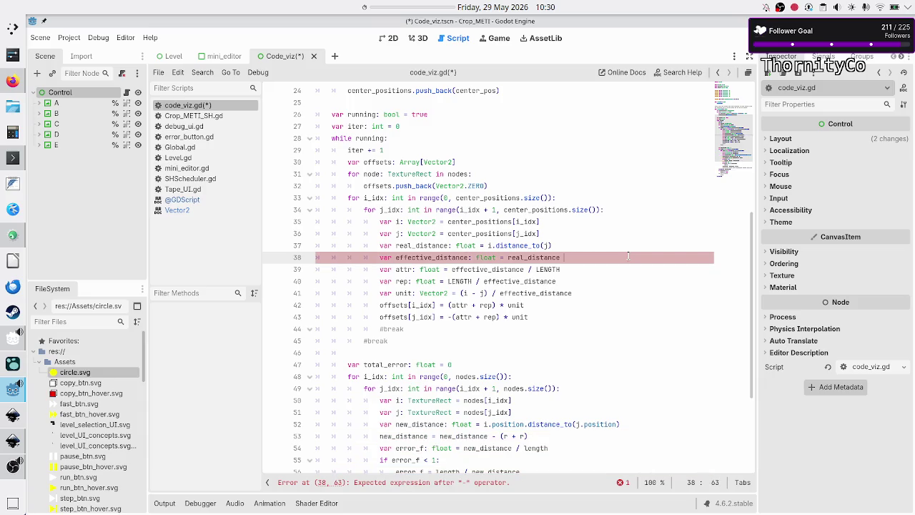
{"action": "key", "text": "BackSpace"}
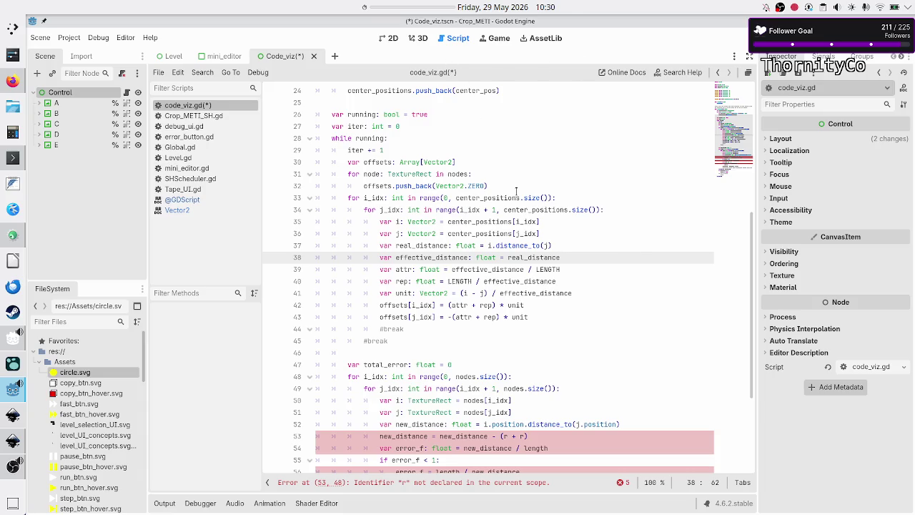
{"action": "left_click", "coordinate": [390, 39]}
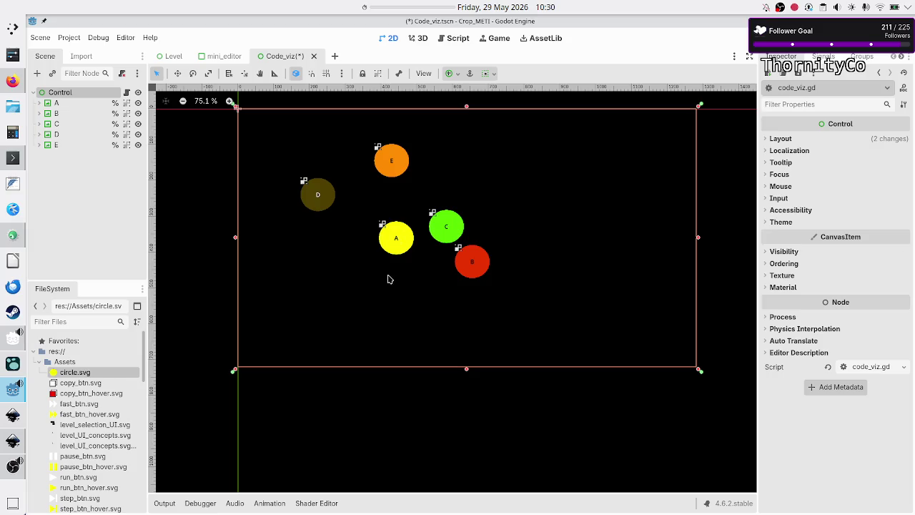
Step: Nudge yellow circle A about 18 px right toward green C, then deselect it
{"action": "left_click", "coordinate": [393, 238]}
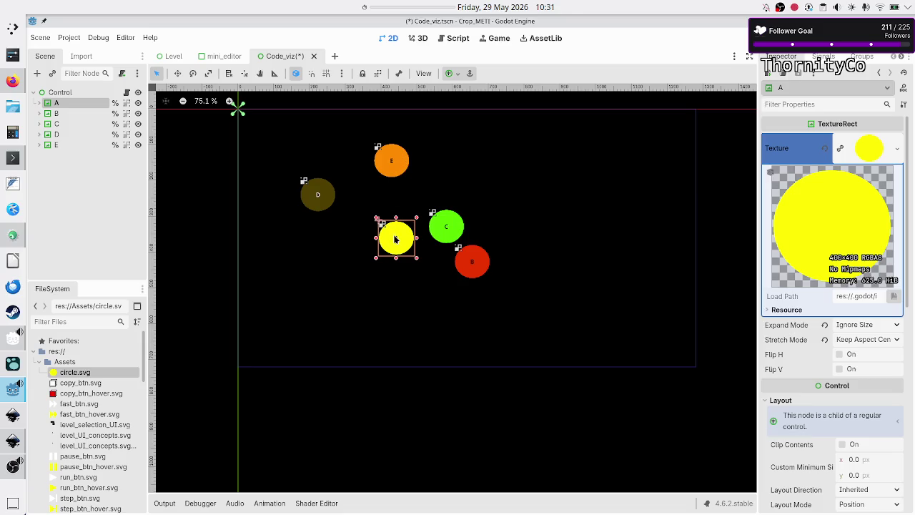
{"action": "left_click", "coordinate": [391, 310]}
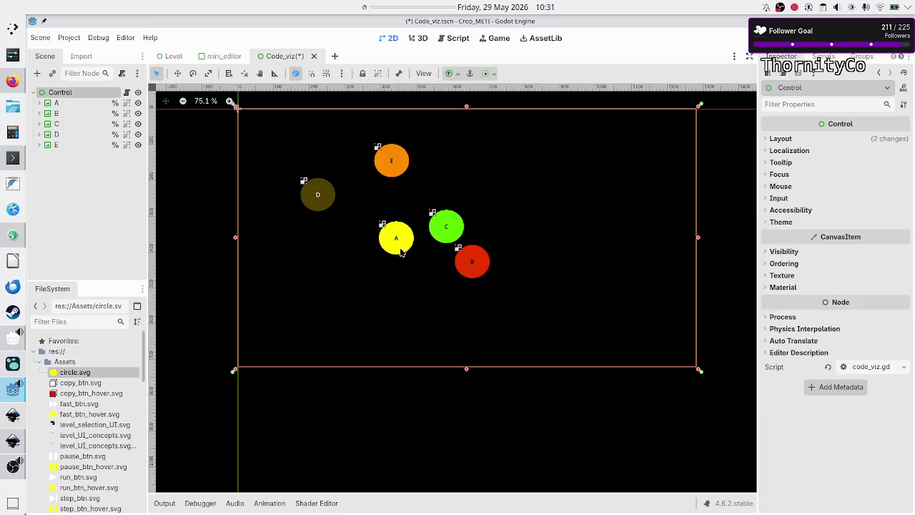
{"action": "left_click", "coordinate": [397, 236]}
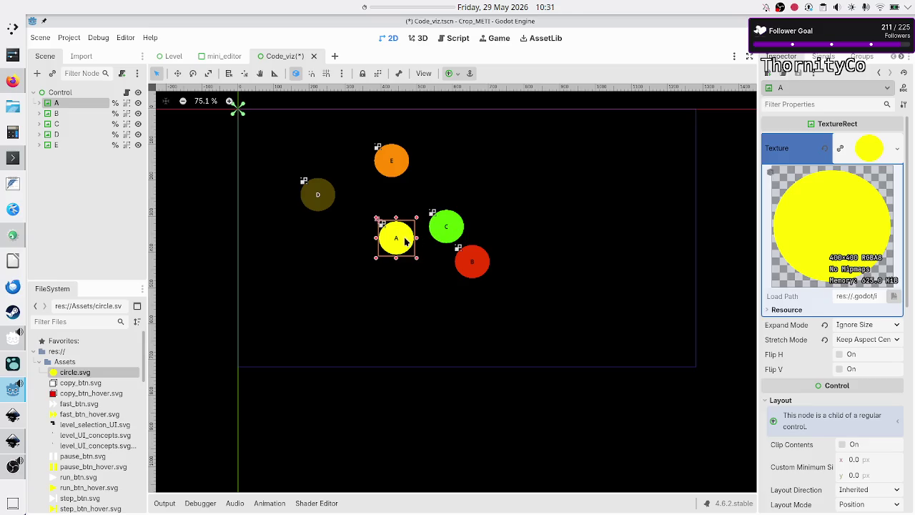
{"action": "left_click_drag", "start_coordinate": [394, 240], "coordinate": [407, 237]}
{"action": "left_click", "coordinate": [507, 195]}
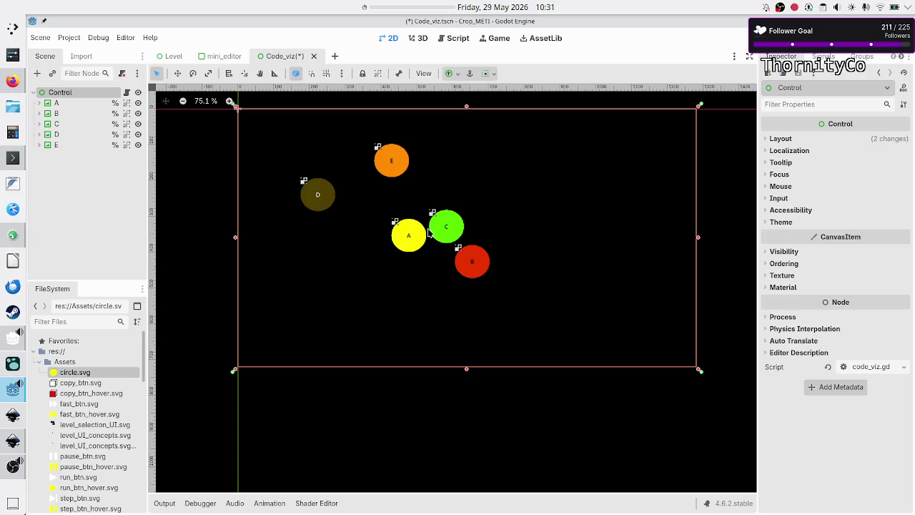
Step: Open code_viz.gd at its top constants, select LENGTH on line 5, then bring up the Firefox sketchpad
{"action": "left_click", "coordinate": [128, 95]}
{"action": "scroll", "coordinate": [521, 294], "scroll_direction": "up", "scroll_amount": 10}
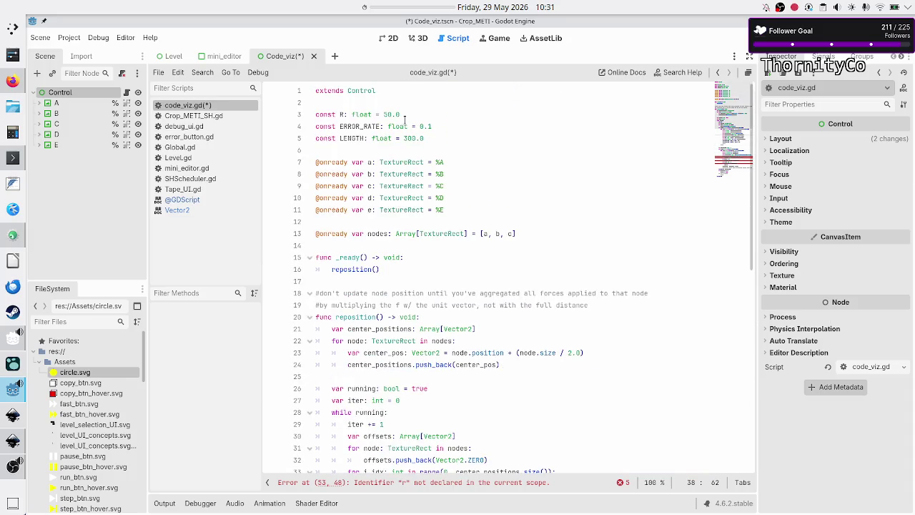
{"action": "double_click", "coordinate": [353, 138]}
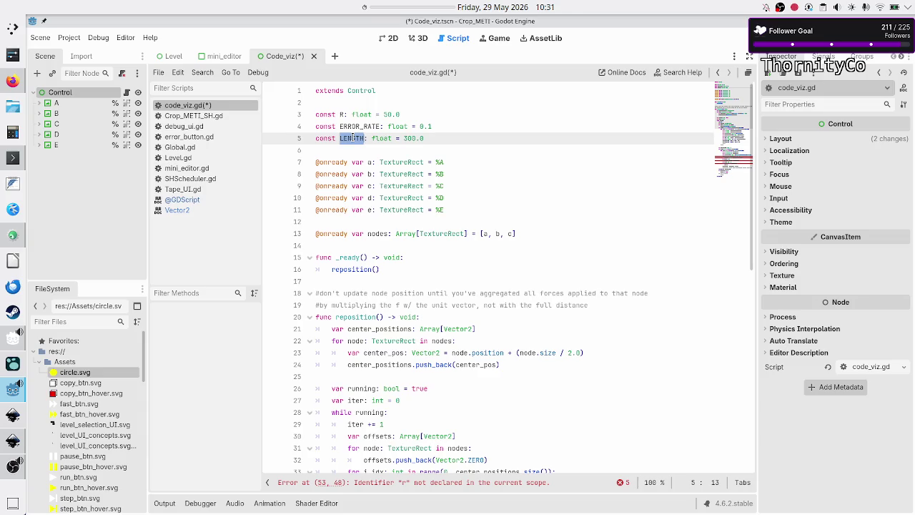
{"action": "key", "text": "alt+Tab"}
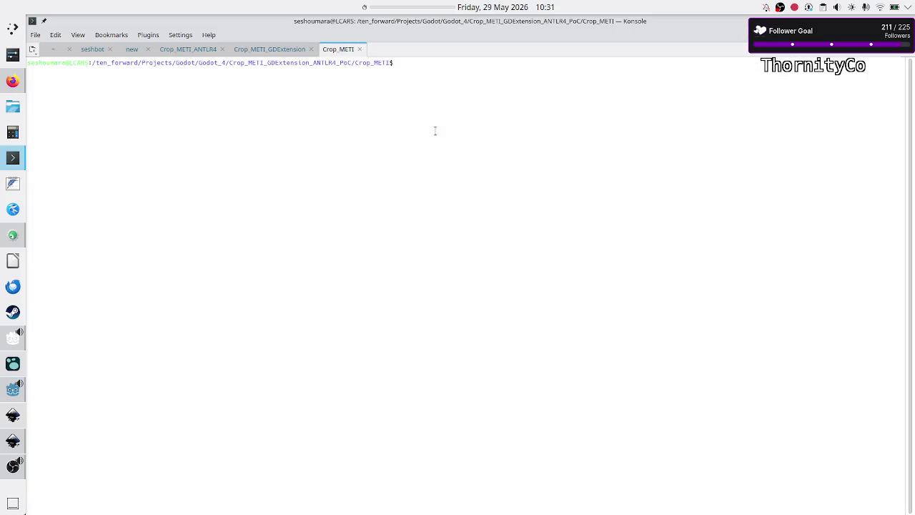
{"action": "key", "text": "alt+Tab"}
{"action": "key", "text": "End"}
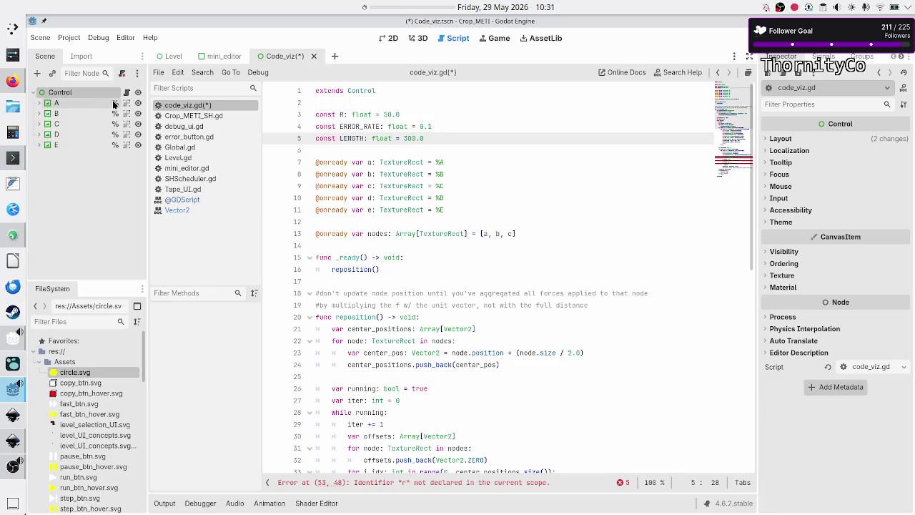
{"action": "left_click", "coordinate": [13, 81]}
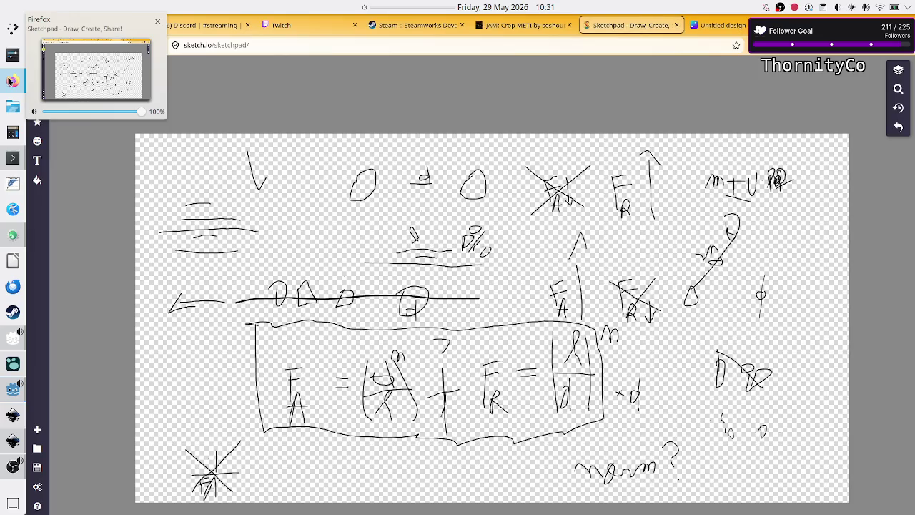
Step: On empty space of the Untitled design whiteboard, sketch several node dots
{"action": "left_click", "coordinate": [699, 29]}
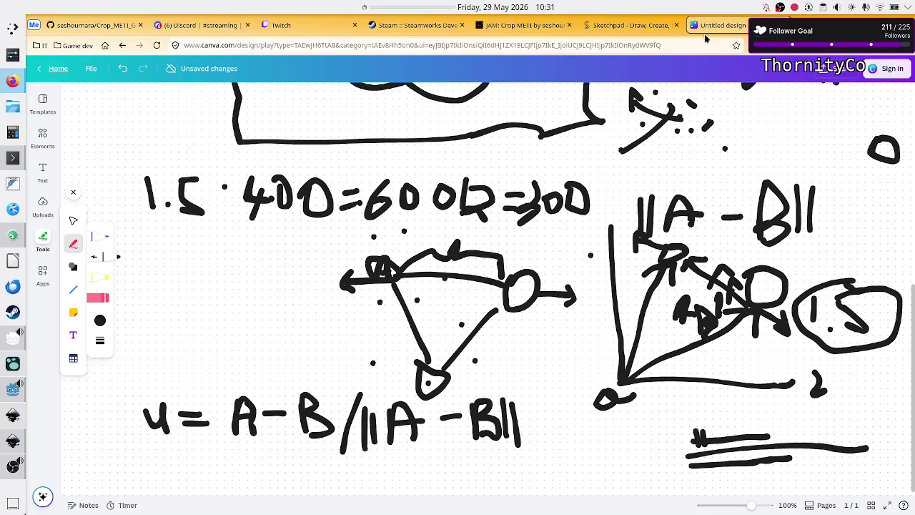
{"action": "scroll", "coordinate": [514, 344], "scroll_direction": "down", "scroll_amount": 10}
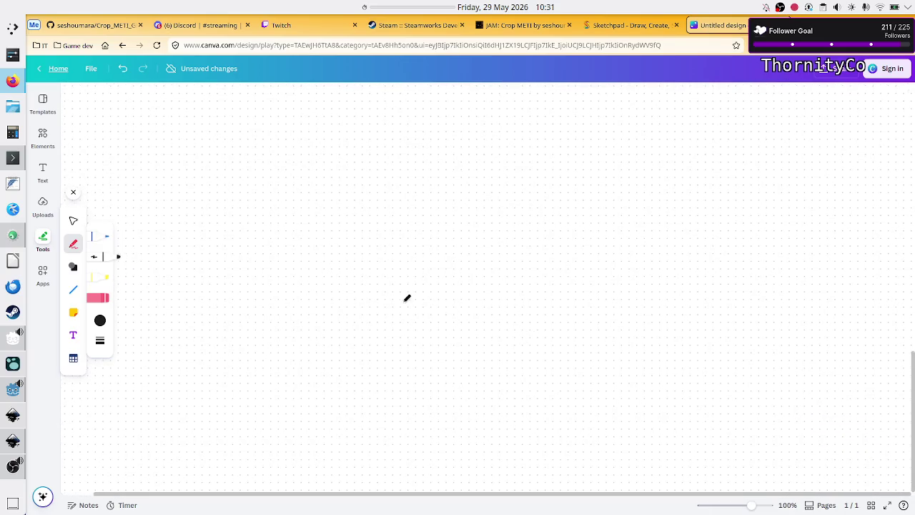
{"action": "left_click", "coordinate": [325, 203]}
{"action": "left_click", "coordinate": [437, 155]}
{"action": "left_click", "coordinate": [465, 271]}
{"action": "left_click", "coordinate": [368, 283]}
{"action": "left_click", "coordinate": [384, 223]}
{"action": "left_click_drag", "start_coordinate": [467, 220], "coordinate": [352, 135]}
{"action": "key", "text": "ctrl+z"}
{"action": "left_click", "coordinate": [374, 139]}
Step: Draw a line labelled 2 between two dots and write the equation l' = l + R + R
{"action": "left_click_drag", "start_coordinate": [383, 223], "coordinate": [442, 213]}
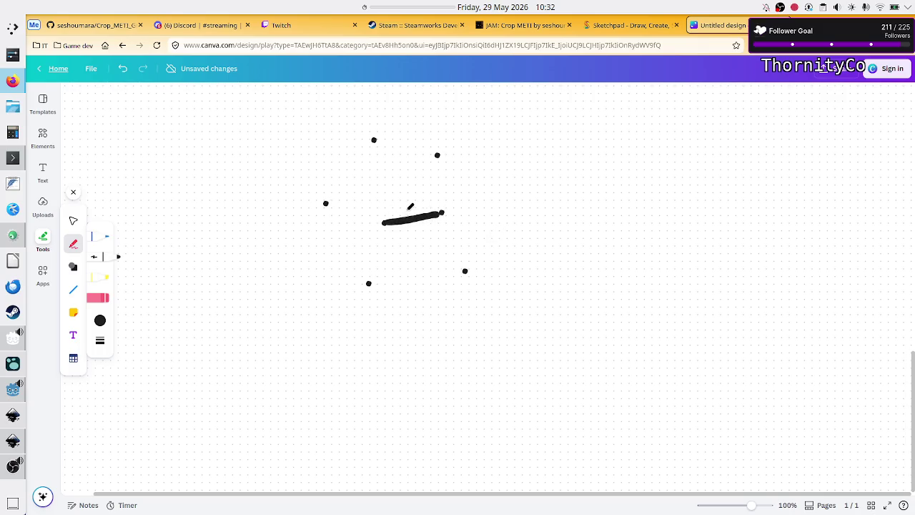
{"action": "mouse_move", "coordinate": [405, 211]}
{"action": "left_mouse_down"}
{"action": "mouse_move", "coordinate": [400, 201]}
{"action": "mouse_move", "coordinate": [422, 214]}
{"action": "left_mouse_up"}
{"action": "mouse_move", "coordinate": [570, 204]}
{"action": "left_mouse_down"}
{"action": "mouse_move", "coordinate": [591, 167]}
{"action": "mouse_move", "coordinate": [586, 221]}
{"action": "left_mouse_up"}
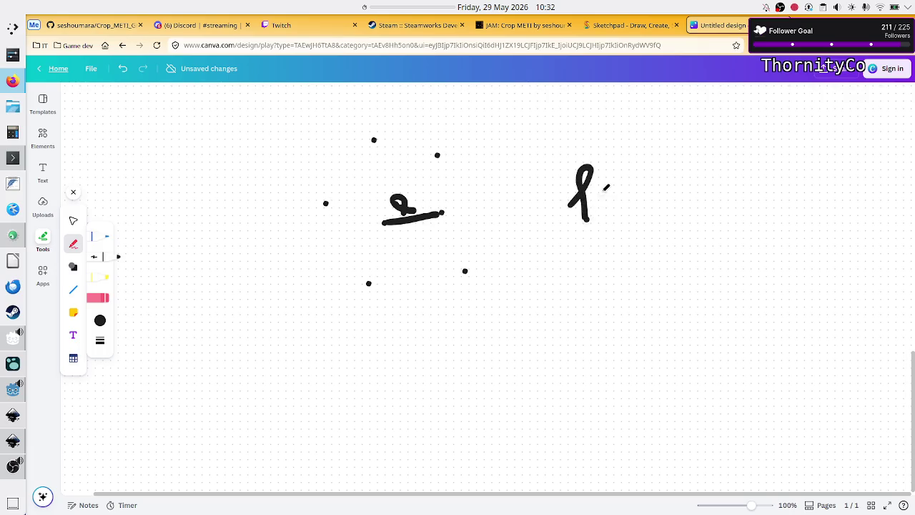
{"action": "mouse_move", "coordinate": [598, 163]}
{"action": "left_mouse_down"}
{"action": "mouse_move", "coordinate": [599, 176]}
{"action": "mouse_move", "coordinate": [641, 206]}
{"action": "mouse_move", "coordinate": [665, 179]}
{"action": "mouse_move", "coordinate": [662, 211]}
{"action": "mouse_move", "coordinate": [679, 216]}
{"action": "mouse_move", "coordinate": [680, 197]}
{"action": "mouse_move", "coordinate": [706, 195]}
{"action": "mouse_move", "coordinate": [712, 217]}
{"action": "left_mouse_up"}
{"action": "mouse_move", "coordinate": [714, 171]}
{"action": "left_mouse_down"}
{"action": "mouse_move", "coordinate": [715, 190]}
{"action": "mouse_move", "coordinate": [736, 212]}
{"action": "left_mouse_up"}
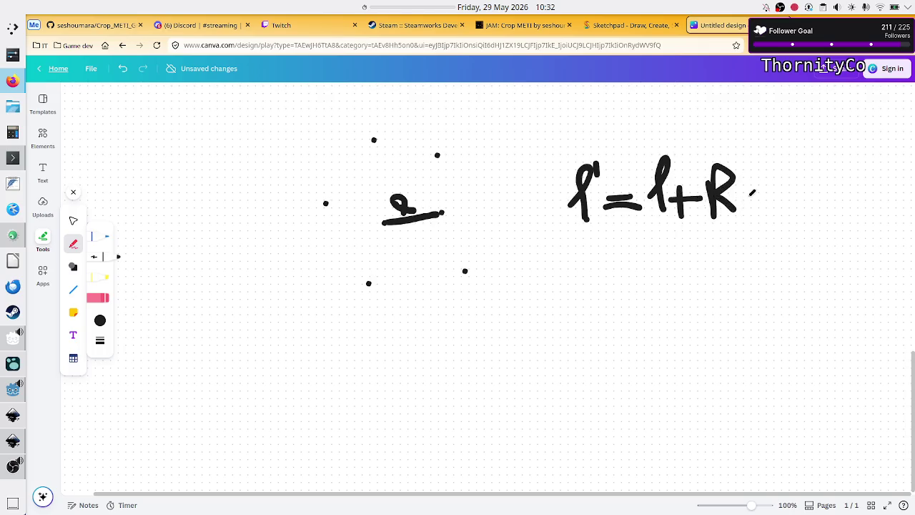
{"action": "mouse_move", "coordinate": [768, 178]}
{"action": "left_mouse_down"}
{"action": "mouse_move", "coordinate": [770, 214]}
{"action": "mouse_move", "coordinate": [789, 193]}
{"action": "left_mouse_up"}
{"action": "left_click_drag", "start_coordinate": [810, 163], "coordinate": [807, 212]}
{"action": "mouse_move", "coordinate": [810, 164]}
{"action": "left_mouse_down"}
{"action": "mouse_move", "coordinate": [834, 176]}
{"action": "mouse_move", "coordinate": [815, 189]}
{"action": "mouse_move", "coordinate": [827, 205]}
{"action": "left_mouse_up"}
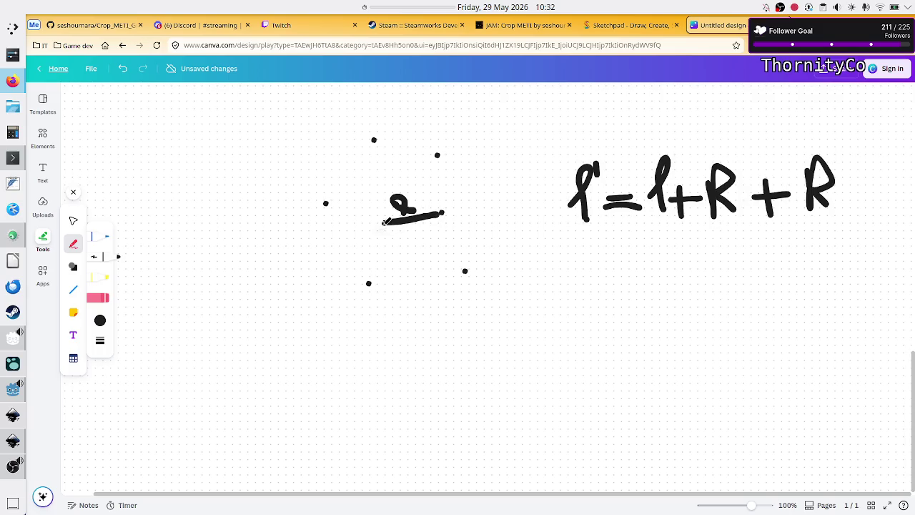
Step: Add a dot, a small mark and a short line below e=100
{"action": "left_click", "coordinate": [604, 307]}
{"action": "mouse_move", "coordinate": [621, 259]}
{"action": "left_mouse_down"}
{"action": "mouse_move", "coordinate": [677, 253]}
{"action": "mouse_move", "coordinate": [673, 264]}
{"action": "mouse_move", "coordinate": [704, 243]}
{"action": "mouse_move", "coordinate": [741, 265]}
{"action": "mouse_move", "coordinate": [727, 247]}
{"action": "left_mouse_up"}
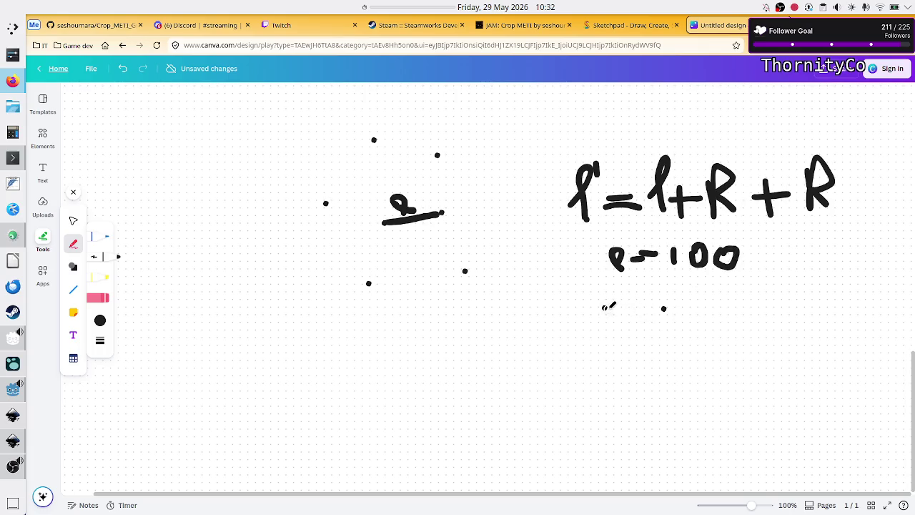
{"action": "mouse_move", "coordinate": [604, 309]}
{"action": "left_mouse_down"}
{"action": "mouse_move", "coordinate": [667, 308]}
{"action": "mouse_move", "coordinate": [616, 334]}
{"action": "mouse_move", "coordinate": [630, 330]}
{"action": "mouse_move", "coordinate": [634, 313]}
{"action": "mouse_move", "coordinate": [645, 330]}
{"action": "mouse_move", "coordinate": [655, 315]}
{"action": "left_mouse_up"}
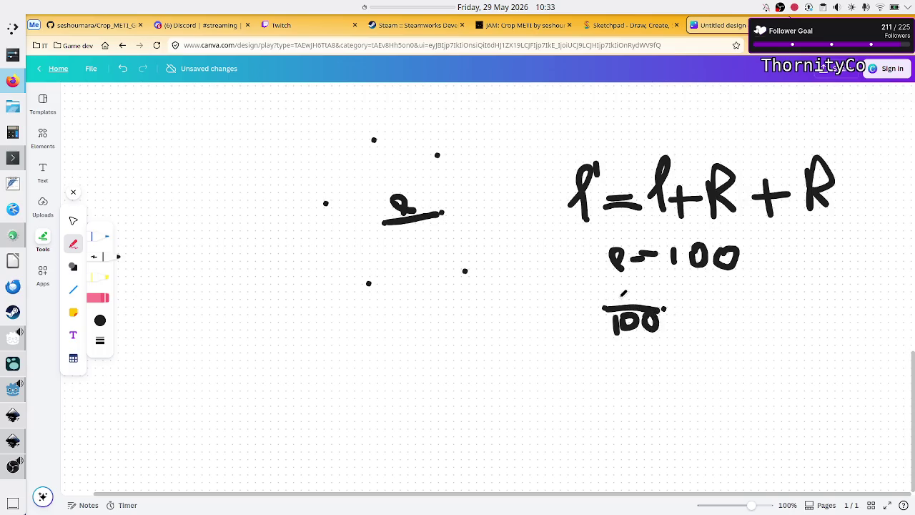
Step: Sketch two overlapping circles below the note, undoing the failed attempts
{"action": "key", "text": "ctrl+z"}
{"action": "key", "text": "ctrl+z"}
{"action": "key", "text": "ctrl+z"}
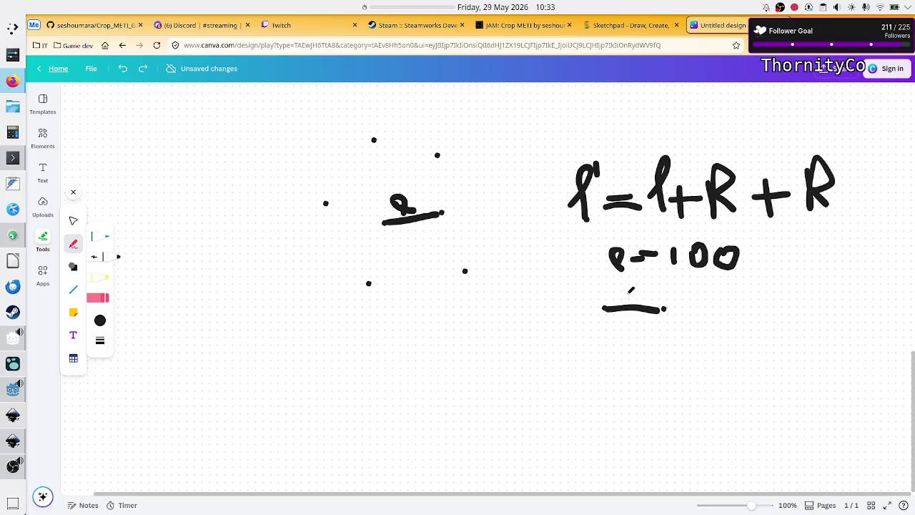
{"action": "mouse_move", "coordinate": [625, 293]}
{"action": "left_mouse_down"}
{"action": "mouse_move", "coordinate": [579, 279]}
{"action": "mouse_move", "coordinate": [599, 351]}
{"action": "mouse_move", "coordinate": [615, 292]}
{"action": "mouse_move", "coordinate": [604, 289]}
{"action": "mouse_move", "coordinate": [592, 319]}
{"action": "mouse_move", "coordinate": [620, 322]}
{"action": "mouse_move", "coordinate": [616, 294]}
{"action": "mouse_move", "coordinate": [679, 337]}
{"action": "mouse_move", "coordinate": [658, 291]}
{"action": "left_mouse_up"}
{"action": "key", "text": "ctrl+z"}
{"action": "key", "text": "ctrl+z"}
{"action": "key", "text": "ctrl+z"}
{"action": "mouse_move", "coordinate": [621, 298]}
{"action": "left_mouse_down"}
{"action": "mouse_move", "coordinate": [580, 296]}
{"action": "mouse_move", "coordinate": [600, 335]}
{"action": "mouse_move", "coordinate": [684, 277]}
{"action": "mouse_move", "coordinate": [656, 353]}
{"action": "mouse_move", "coordinate": [626, 315]}
{"action": "left_mouse_up"}
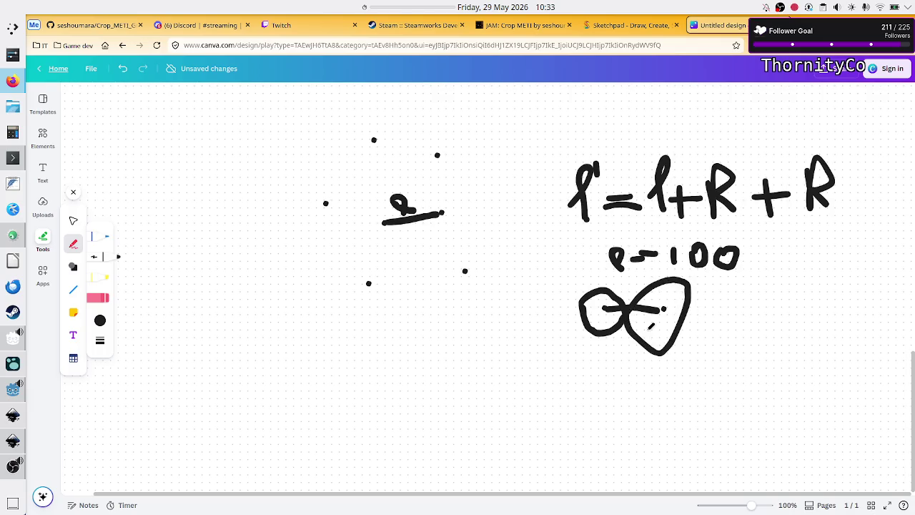
{"action": "key", "text": "ctrl+z"}
{"action": "key", "text": "ctrl+z"}
{"action": "mouse_move", "coordinate": [629, 314]}
{"action": "left_mouse_down"}
{"action": "mouse_move", "coordinate": [616, 282]}
{"action": "mouse_move", "coordinate": [568, 312]}
{"action": "mouse_move", "coordinate": [623, 344]}
{"action": "mouse_move", "coordinate": [642, 288]}
{"action": "mouse_move", "coordinate": [686, 301]}
{"action": "mouse_move", "coordinate": [680, 339]}
{"action": "mouse_move", "coordinate": [642, 327]}
{"action": "mouse_move", "coordinate": [633, 309]}
{"action": "left_mouse_up"}
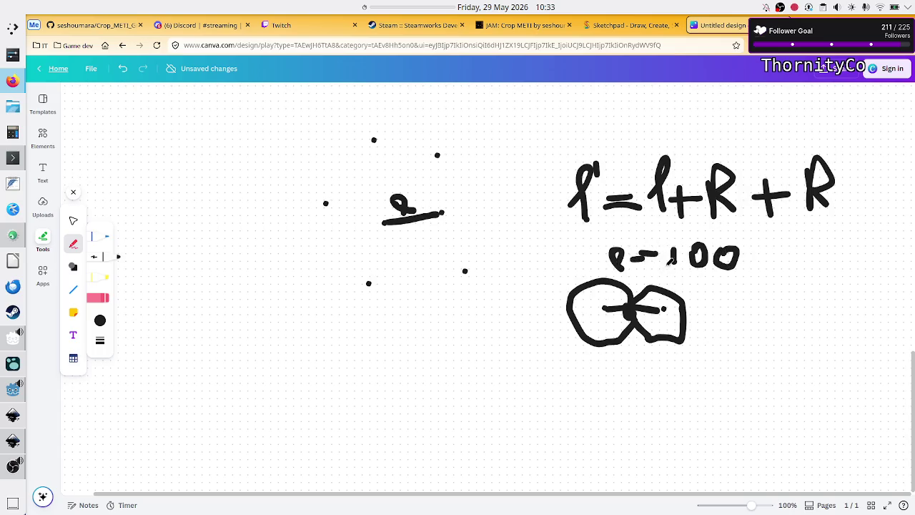
Step: Extend 100 to read 100+100, then place a dot on the lower canvas
{"action": "mouse_move", "coordinate": [754, 244]}
{"action": "left_mouse_down"}
{"action": "mouse_move", "coordinate": [751, 275]}
{"action": "mouse_move", "coordinate": [762, 260]}
{"action": "mouse_move", "coordinate": [772, 284]}
{"action": "mouse_move", "coordinate": [791, 258]}
{"action": "mouse_move", "coordinate": [807, 266]}
{"action": "mouse_move", "coordinate": [793, 256]}
{"action": "left_mouse_up"}
{"action": "mouse_move", "coordinate": [832, 247]}
{"action": "left_mouse_down"}
{"action": "mouse_move", "coordinate": [815, 285]}
{"action": "mouse_move", "coordinate": [836, 244]}
{"action": "left_mouse_up"}
{"action": "mouse_move", "coordinate": [329, 188]}
{"action": "left_mouse_down"}
{"action": "mouse_move", "coordinate": [342, 170]}
{"action": "mouse_move", "coordinate": [408, 166]}
{"action": "left_mouse_up"}
{"action": "key", "text": "ctrl+z"}
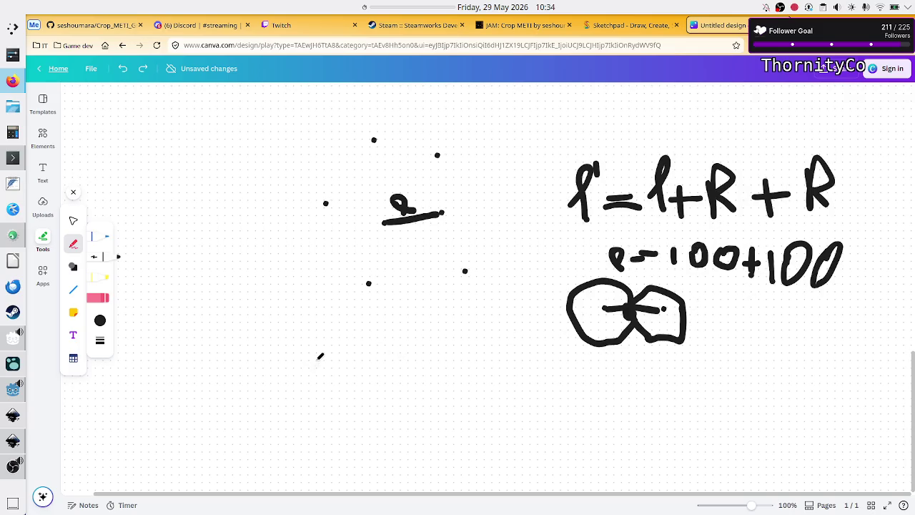
{"action": "left_click", "coordinate": [444, 361]}
Step: Draw a long line marked 200 with a tick below the dots
{"action": "left_click_drag", "start_coordinate": [315, 404], "coordinate": [453, 406]}
{"action": "mouse_move", "coordinate": [341, 424]}
{"action": "left_mouse_down"}
{"action": "mouse_move", "coordinate": [343, 453]}
{"action": "mouse_move", "coordinate": [394, 450]}
{"action": "mouse_move", "coordinate": [386, 422]}
{"action": "left_mouse_up"}
{"action": "mouse_move", "coordinate": [416, 422]}
{"action": "left_mouse_down"}
{"action": "mouse_move", "coordinate": [409, 451]}
{"action": "mouse_move", "coordinate": [407, 434]}
{"action": "left_mouse_up"}
{"action": "left_click_drag", "start_coordinate": [362, 394], "coordinate": [364, 419]}
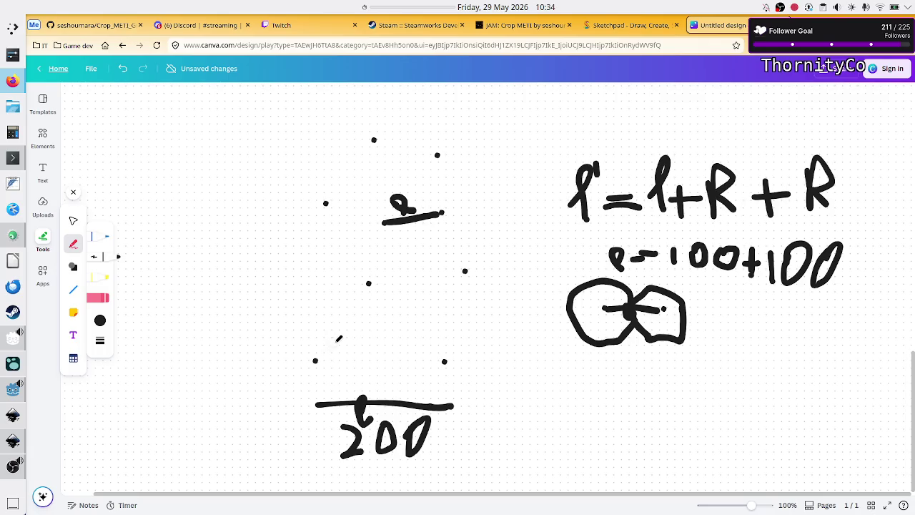
Step: Circle the two lower dots and join them with a line labelled 100
{"action": "mouse_move", "coordinate": [336, 336]}
{"action": "left_mouse_down"}
{"action": "mouse_move", "coordinate": [312, 336]}
{"action": "mouse_move", "coordinate": [312, 386]}
{"action": "mouse_move", "coordinate": [337, 364]}
{"action": "mouse_move", "coordinate": [343, 332]}
{"action": "left_mouse_up"}
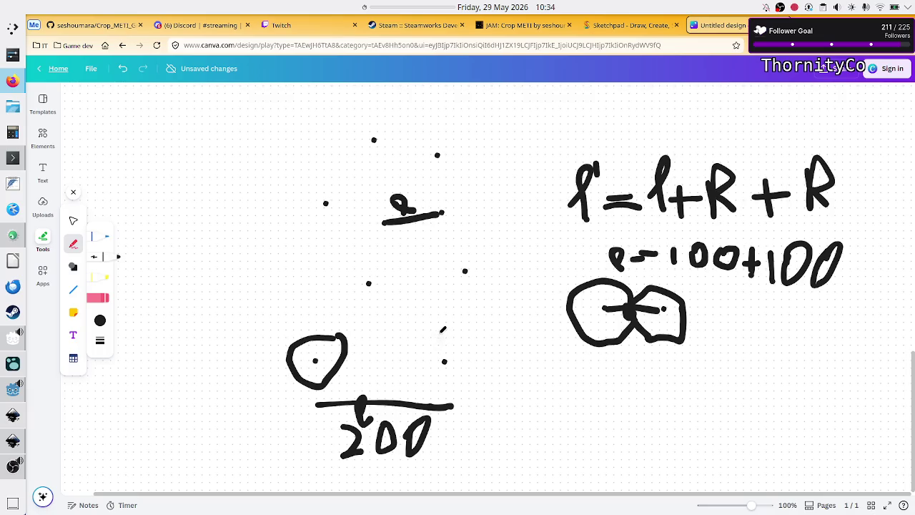
{"action": "mouse_move", "coordinate": [432, 334]}
{"action": "left_mouse_down"}
{"action": "mouse_move", "coordinate": [458, 386]}
{"action": "mouse_move", "coordinate": [443, 332]}
{"action": "mouse_move", "coordinate": [422, 335]}
{"action": "left_mouse_up"}
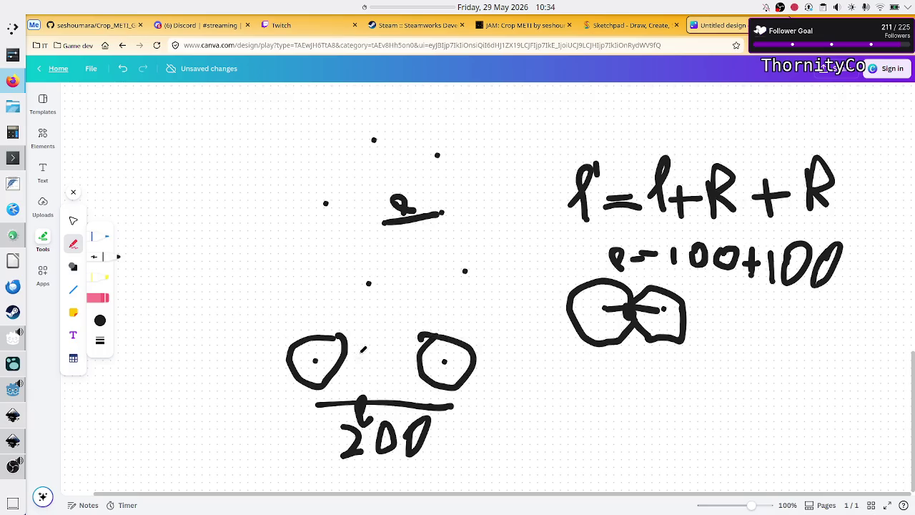
{"action": "left_click_drag", "start_coordinate": [346, 355], "coordinate": [413, 355]}
{"action": "mouse_move", "coordinate": [361, 323]}
{"action": "left_mouse_down"}
{"action": "mouse_move", "coordinate": [366, 355]}
{"action": "mouse_move", "coordinate": [390, 323]}
{"action": "mouse_move", "coordinate": [400, 353]}
{"action": "mouse_move", "coordinate": [393, 320]}
{"action": "mouse_move", "coordinate": [386, 349]}
{"action": "left_mouse_up"}
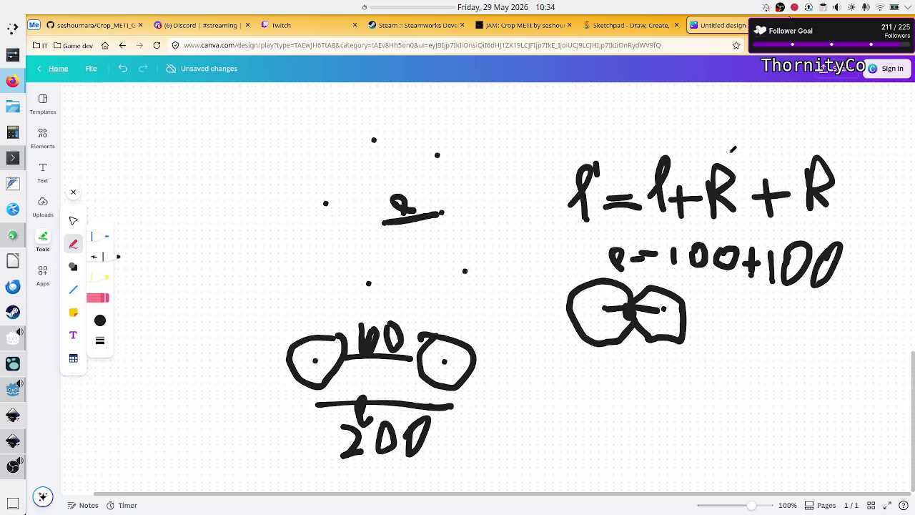
Step: Box R + R, draw a radius in each circle, and return to Godot
{"action": "mouse_move", "coordinate": [699, 145]}
{"action": "left_mouse_down"}
{"action": "mouse_move", "coordinate": [713, 233]}
{"action": "mouse_move", "coordinate": [855, 213]}
{"action": "mouse_move", "coordinate": [837, 131]}
{"action": "mouse_move", "coordinate": [690, 141]}
{"action": "left_mouse_up"}
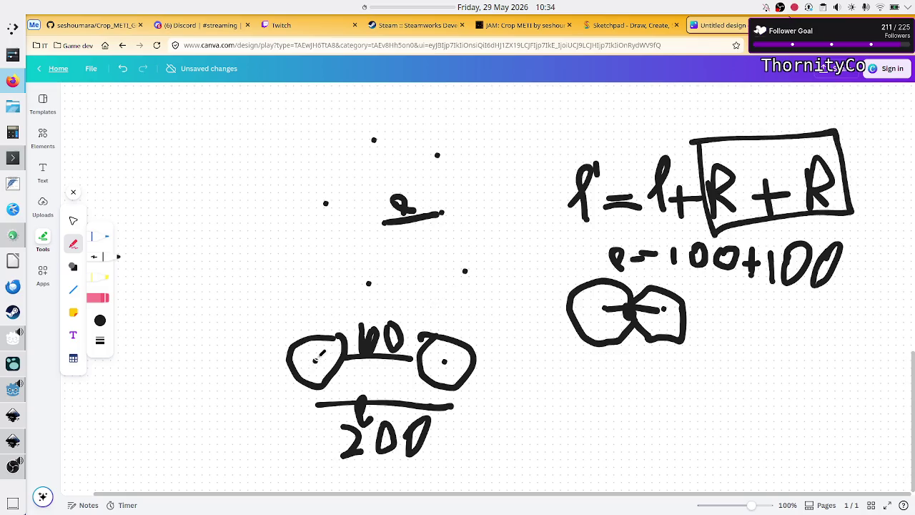
{"action": "left_click_drag", "start_coordinate": [311, 361], "coordinate": [342, 359]}
{"action": "left_click_drag", "start_coordinate": [445, 361], "coordinate": [419, 359]}
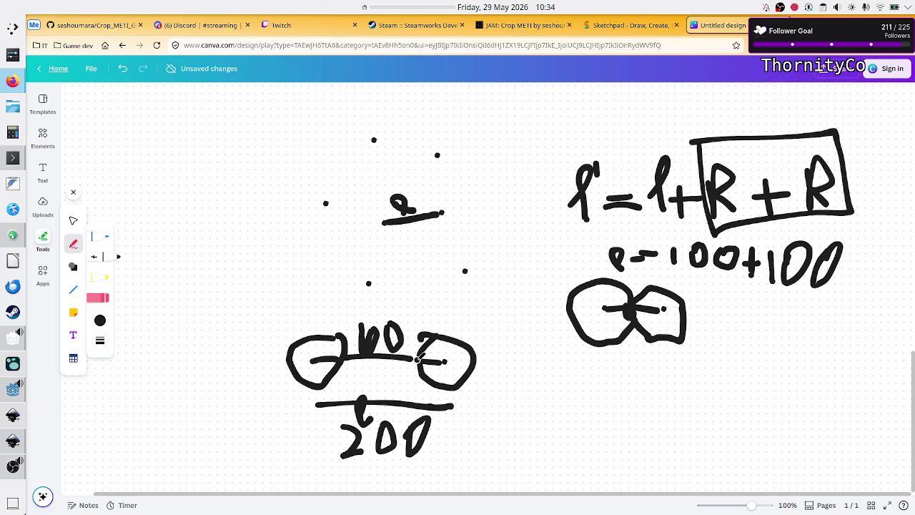
{"action": "key", "text": "alt+Tab"}
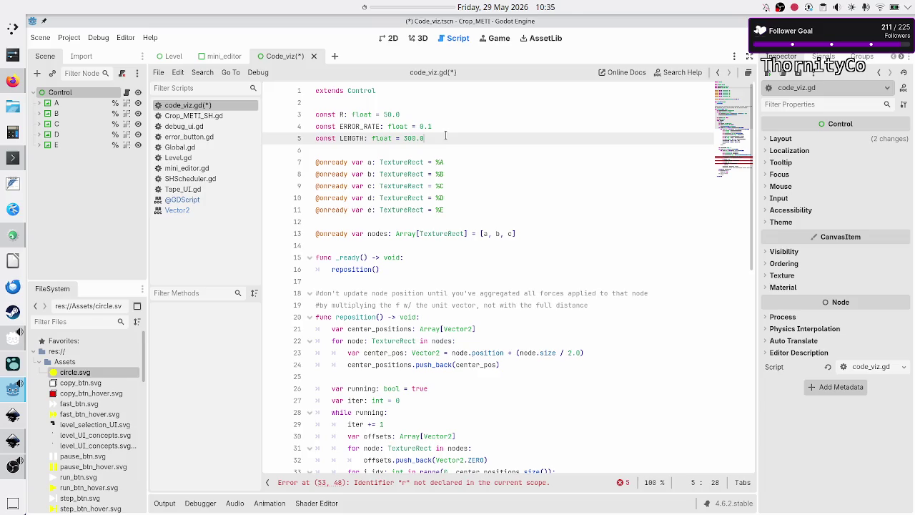
Step: Add the constant DESIRED_LENGTH: float = 300 above the LENGTH line
{"action": "key", "text": "Up"}
{"action": "key", "text": "Return"}
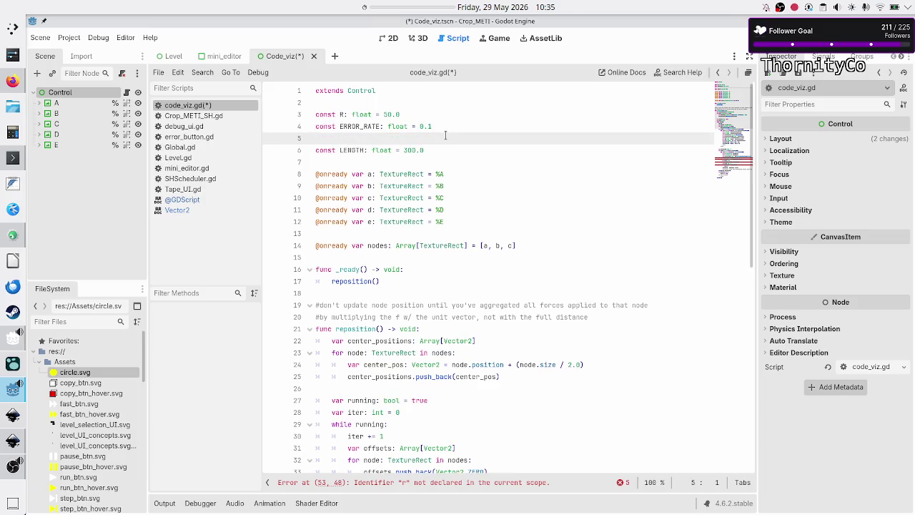
{"action": "type", "text": "const DESIRED"}
{"action": "type", "text": "_L"}
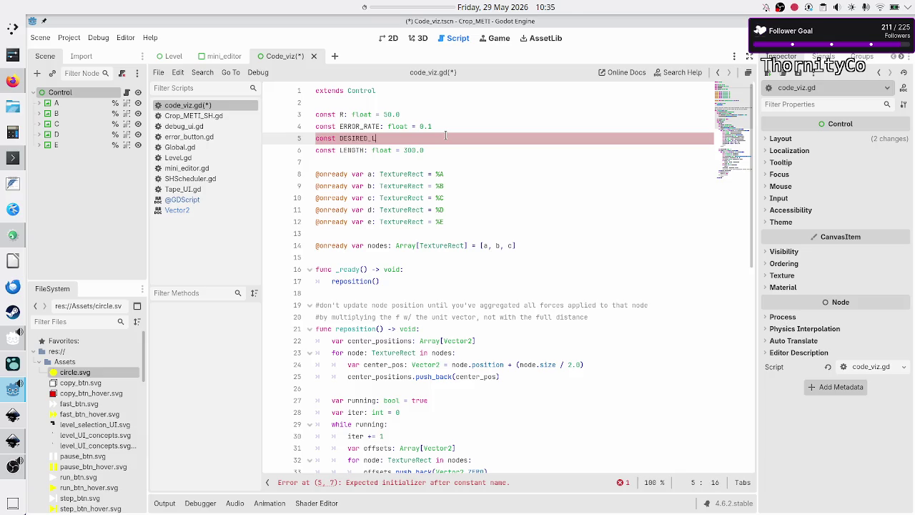
{"action": "type", "text": "ENGTH: float "}
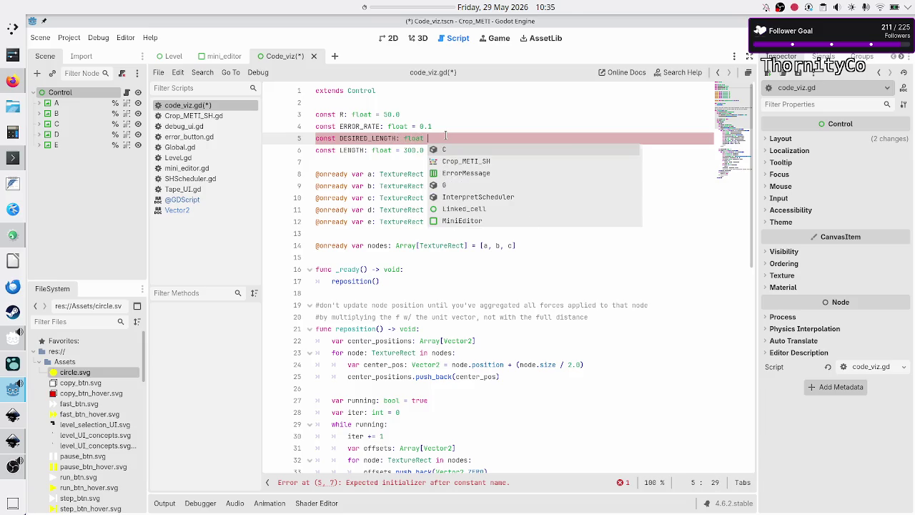
{"action": "type", "text": "= 300"}
Step: Redefine LENGTH as DESIRED_LENGTH + R + R using autocomplete
{"action": "key", "text": "Down"}
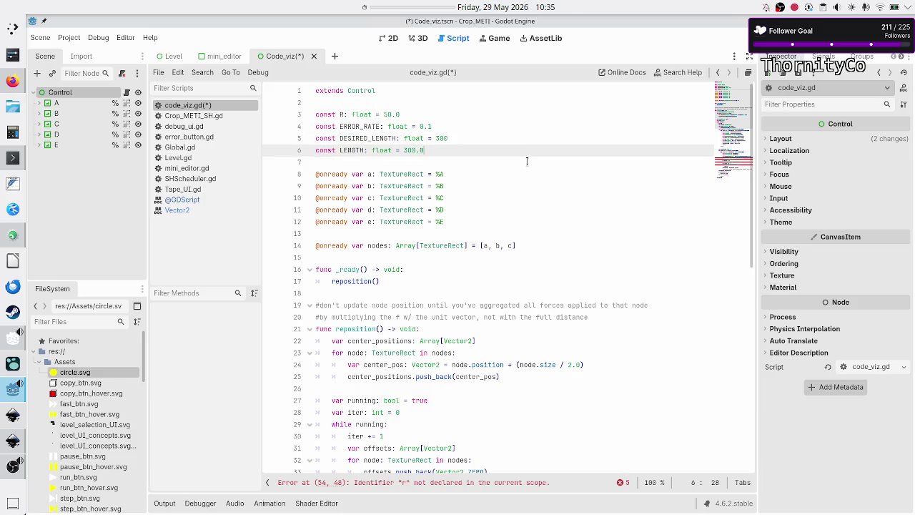
{"action": "key", "text": "BackSpace"}
{"action": "key", "text": "BackSpace"}
{"action": "key", "text": "BackSpace"}
{"action": "type", "text": "DESIR"}
{"action": "type", "text": "E"}
{"action": "key", "text": "Return"}
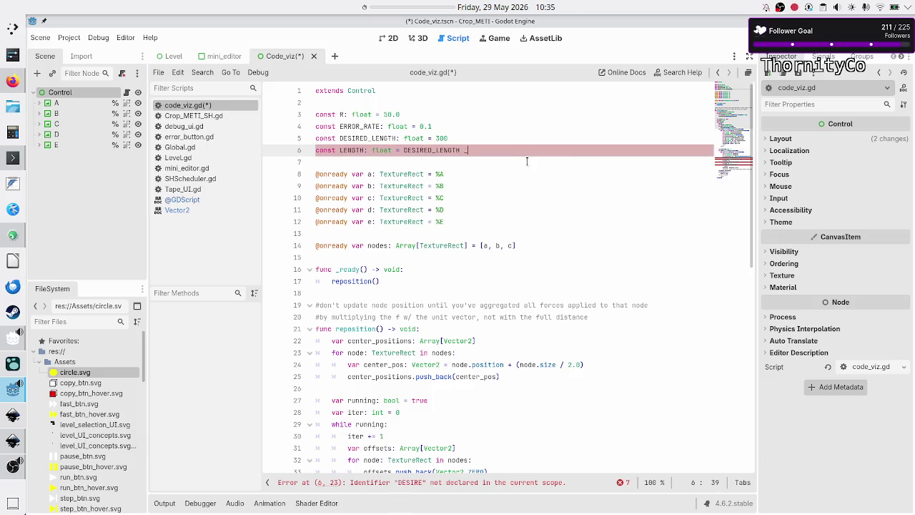
{"action": "key", "text": "BackSpace"}
{"action": "type", "text": "+ "}
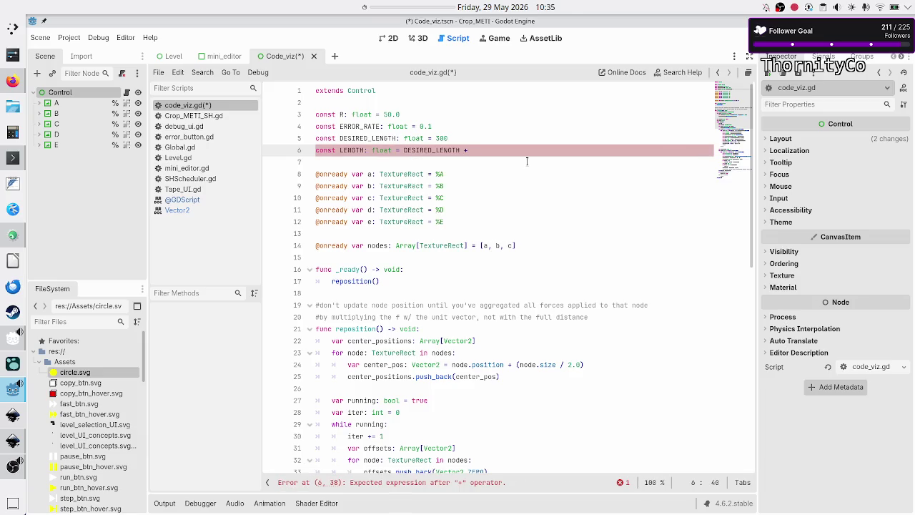
{"action": "type", "text": "R + R"}
{"action": "key", "text": "Escape"}
{"action": "key", "text": "Down"}
{"action": "key", "text": "Down"}
{"action": "key", "text": "Down"}
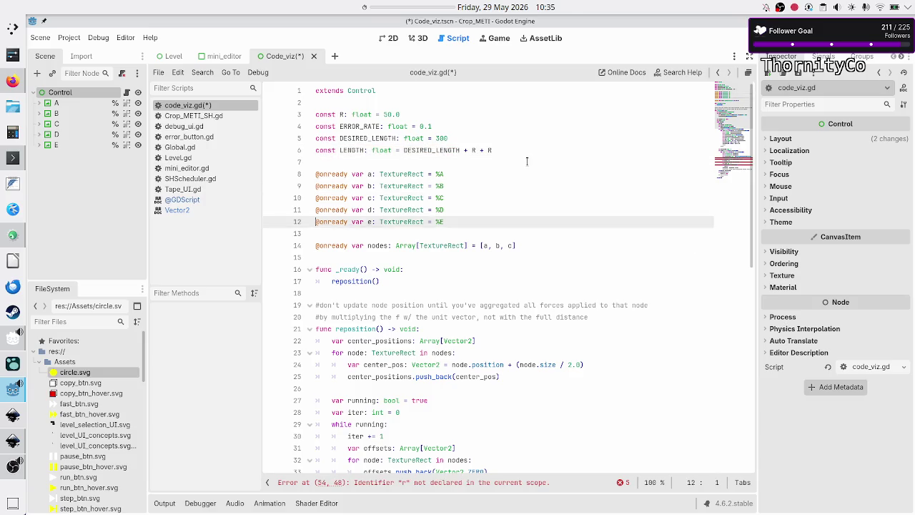
Step: Rename the variable real_distance to distance
{"action": "key", "text": "Down"}
{"action": "key", "text": "Down"}
{"action": "key", "text": "Down"}
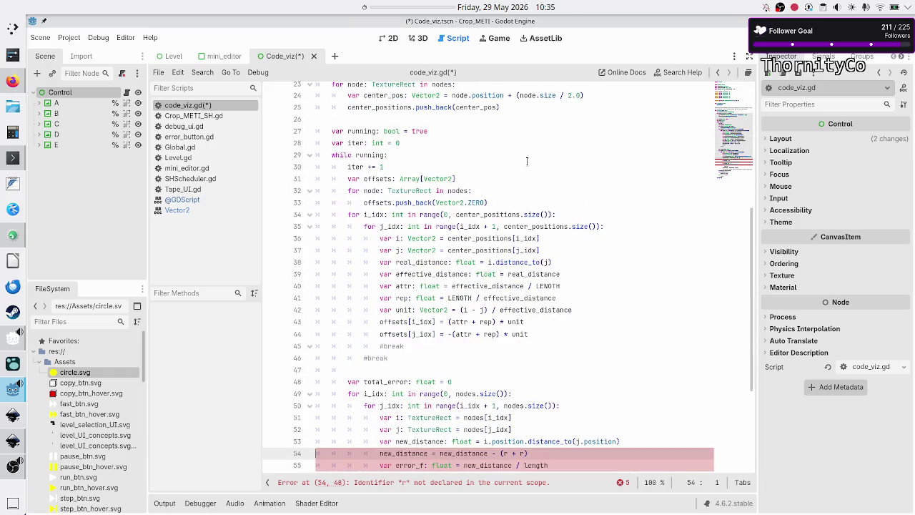
{"action": "key", "text": "Up"}
{"action": "key", "text": "Up"}
{"action": "key", "text": "Up"}
{"action": "key", "text": "Down"}
{"action": "key", "text": "Down"}
{"action": "key", "text": "Down"}
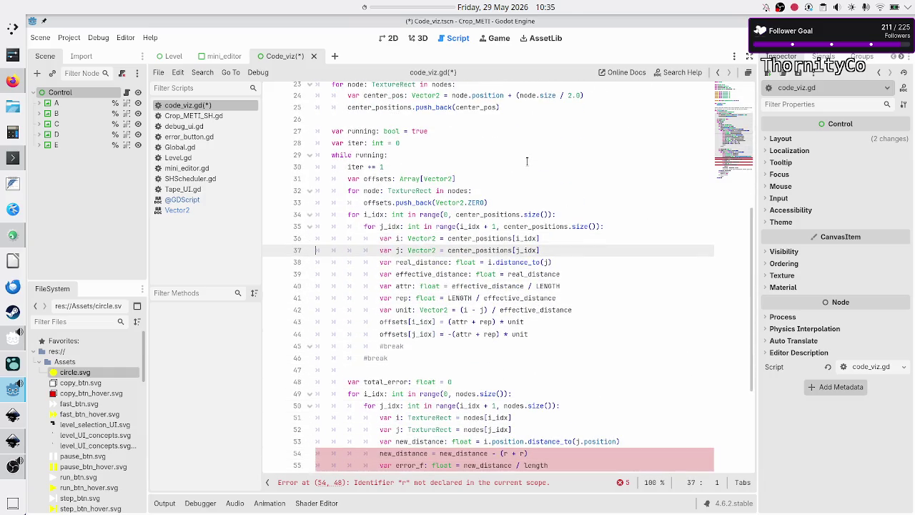
{"action": "key", "text": "Up"}
{"action": "key", "text": "Right"}
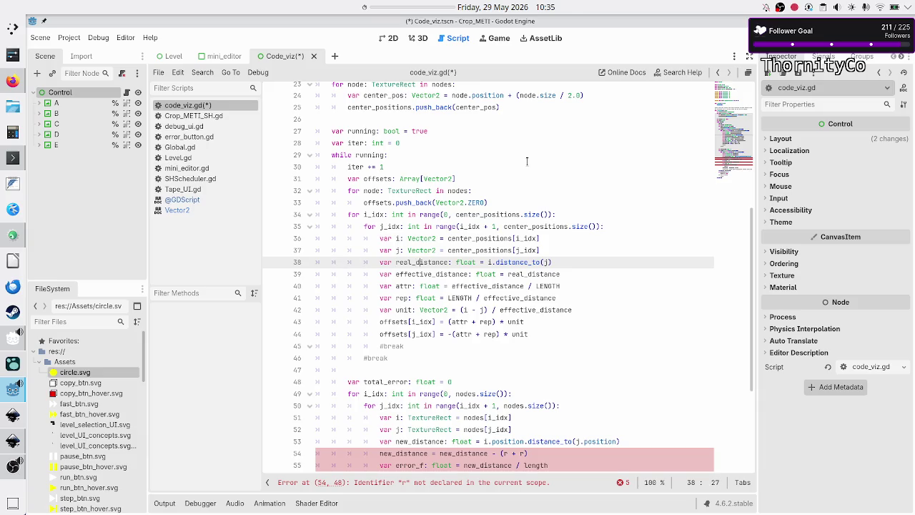
{"action": "key", "text": "BackSpace"}
{"action": "key", "text": "BackSpace"}
{"action": "key", "text": "BackSpace"}
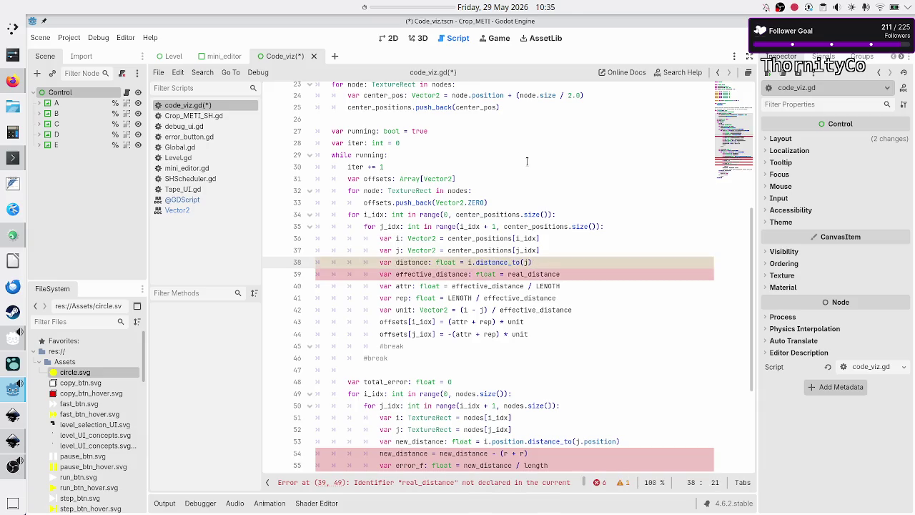
Step: Delete the effective_distance declaration line entirely
{"action": "key", "text": "Down"}
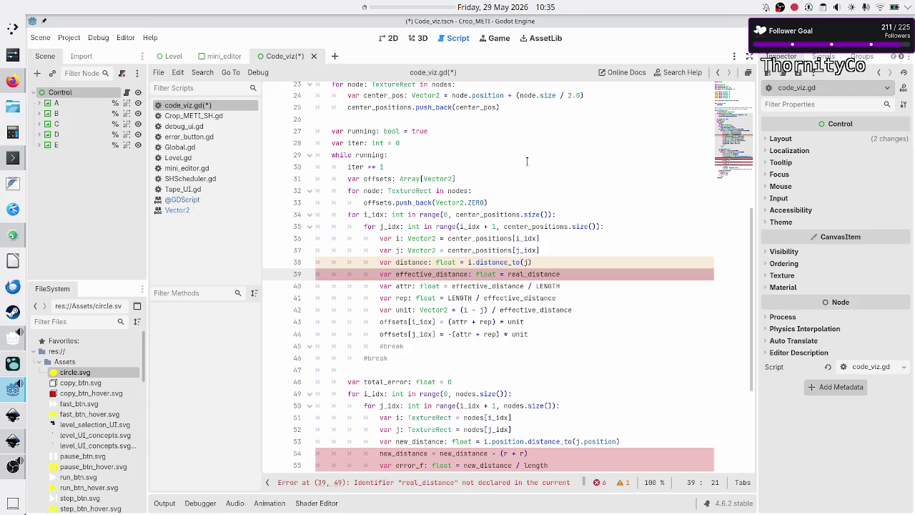
{"action": "key", "text": "Home"}
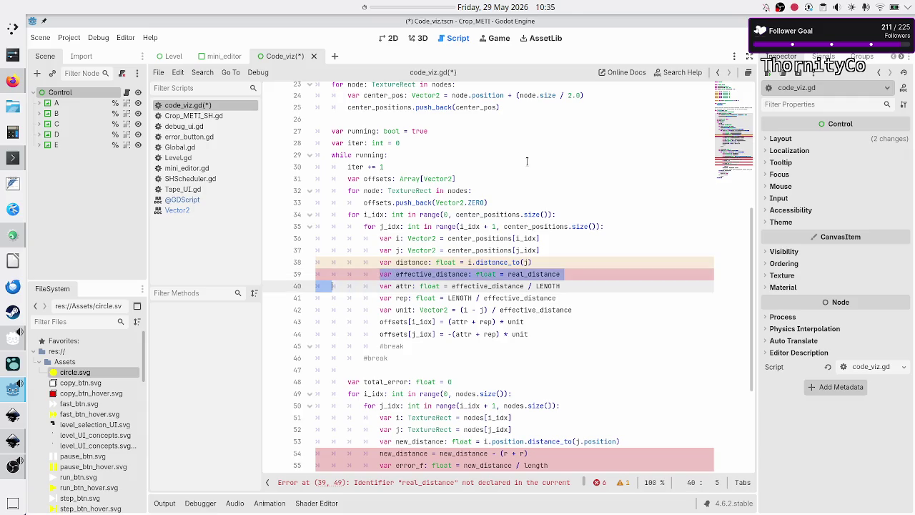
{"action": "key", "text": "shift+End"}
{"action": "key", "text": "shift+Right"}
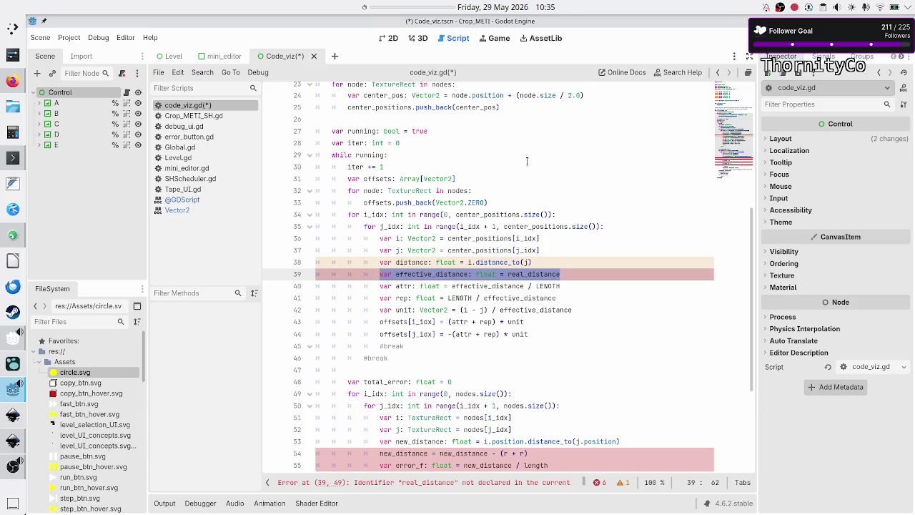
{"action": "key", "text": "BackSpace"}
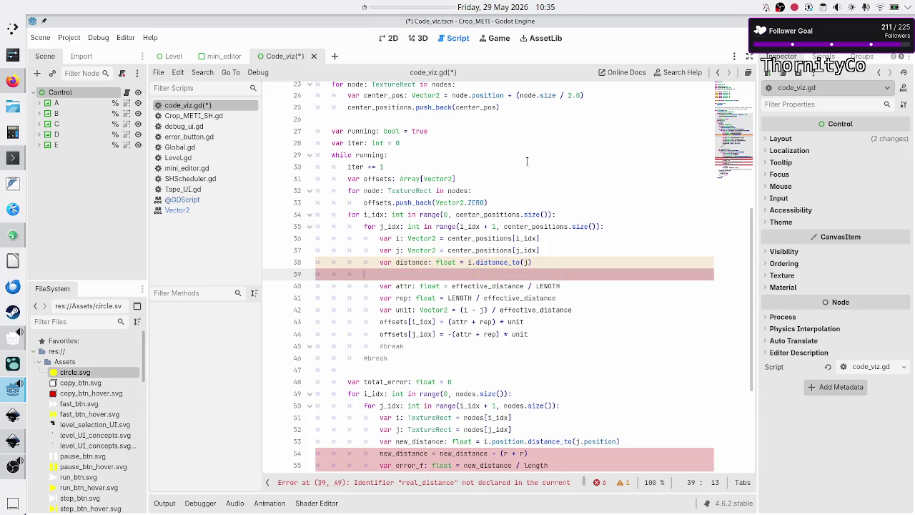
{"action": "key", "text": "BackSpace"}
{"action": "key", "text": "BackSpace"}
{"action": "key", "text": "BackSpace"}
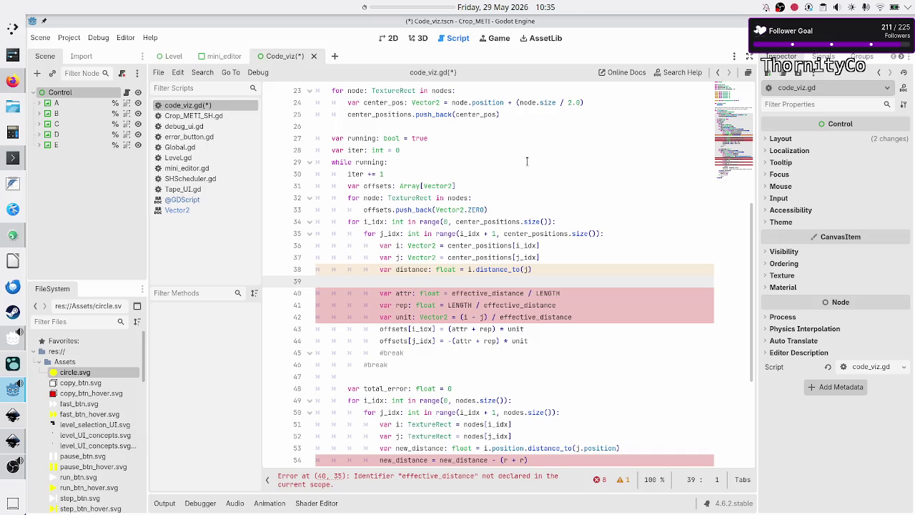
{"action": "key", "text": "BackSpace"}
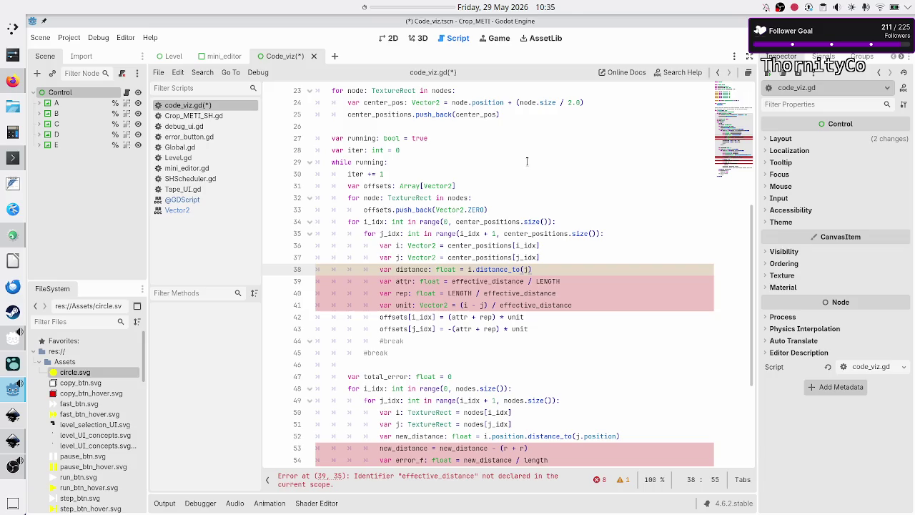
Step: Use distance instead of effective_distance in the attraction, repulsion and unit-vector lines, then save
{"action": "key", "text": "Down"}
{"action": "key", "text": "Left"}
{"action": "key", "text": "Left"}
{"action": "key", "text": "Left"}
{"action": "key", "text": "BackSpace"}
{"action": "key", "text": "BackSpace"}
{"action": "key", "text": "BackSpace"}
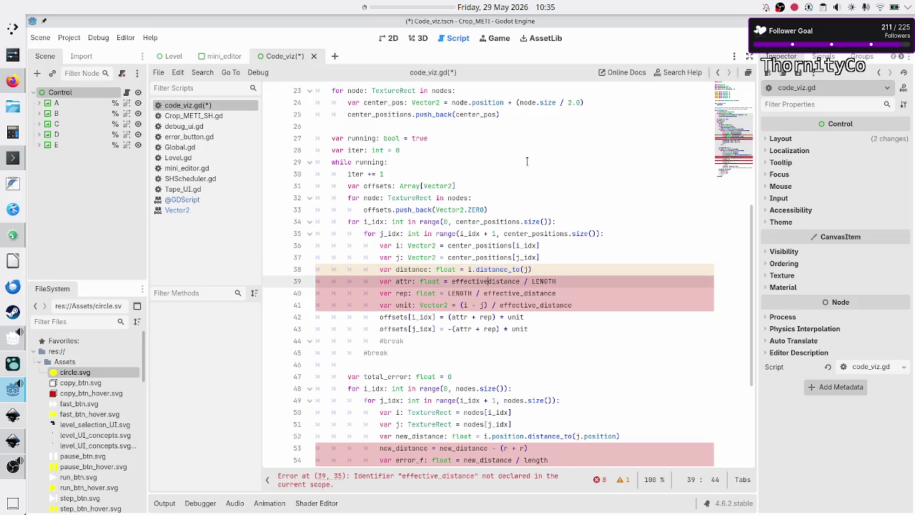
{"action": "key", "text": "BackSpace"}
{"action": "key", "text": "BackSpace"}
{"action": "key", "text": "Down"}
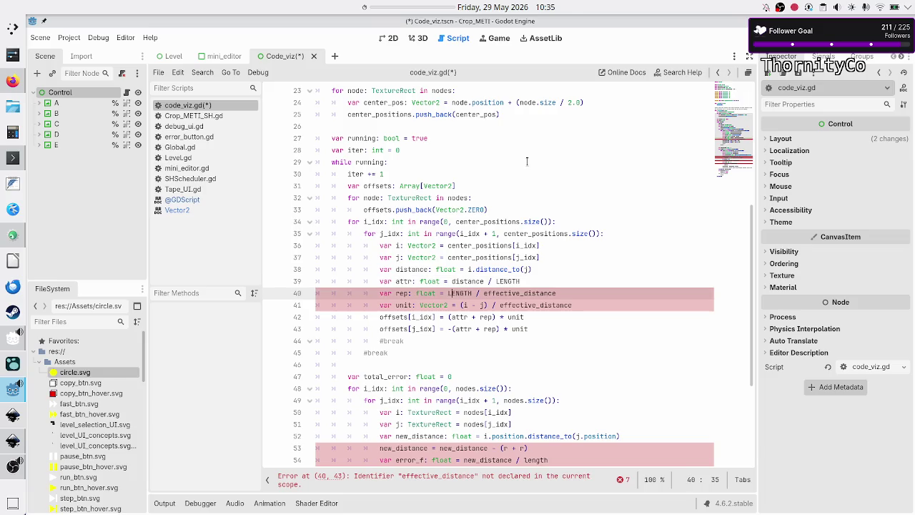
{"action": "key", "text": "Right"}
{"action": "key", "text": "Right"}
{"action": "key", "text": "Right"}
{"action": "key", "text": "BackSpace"}
{"action": "key", "text": "BackSpace"}
{"action": "key", "text": "BackSpace"}
{"action": "key", "text": "Down"}
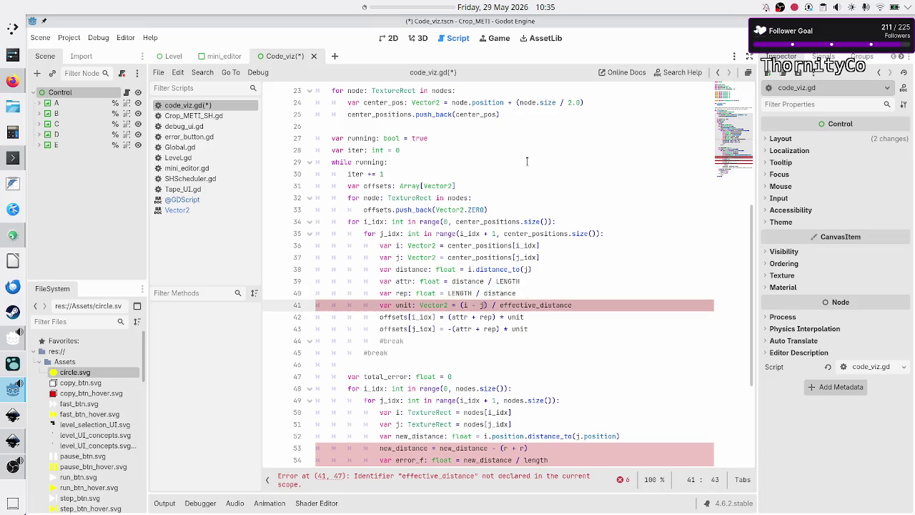
{"action": "key", "text": "Right"}
{"action": "key", "text": "Right"}
{"action": "key", "text": "Right"}
{"action": "key", "text": "BackSpace"}
{"action": "key", "text": "BackSpace"}
{"action": "key", "text": "BackSpace"}
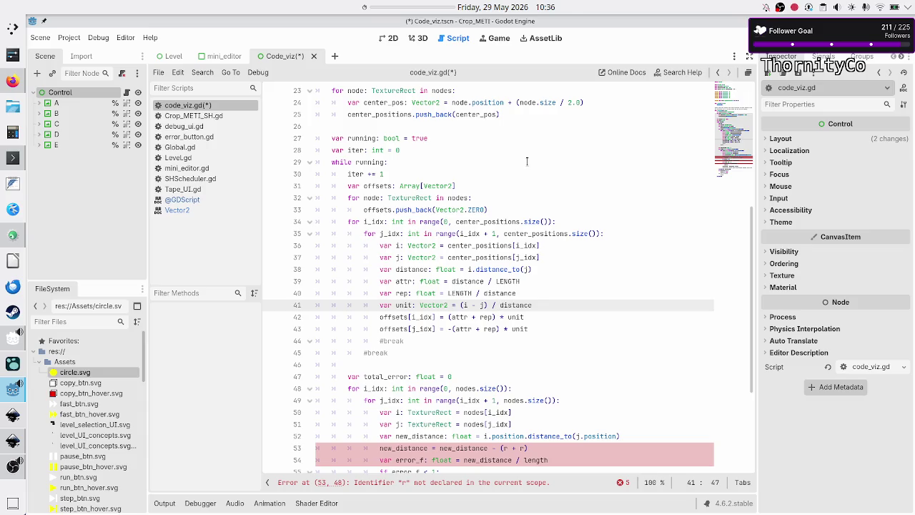
{"action": "key", "text": "ctrl+s"}
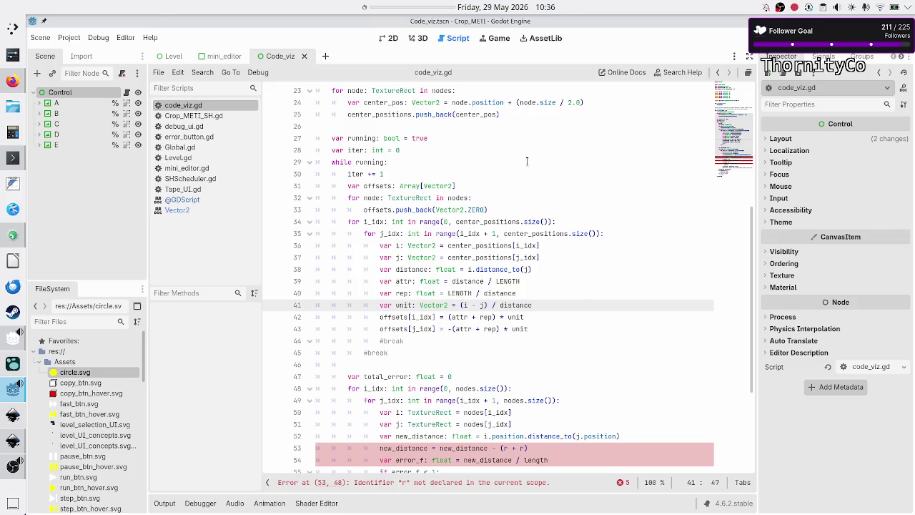
Step: In the Canva sketch, place two dots beside the ellipses, circle each, then return to Godot
{"action": "key", "text": "alt+Tab"}
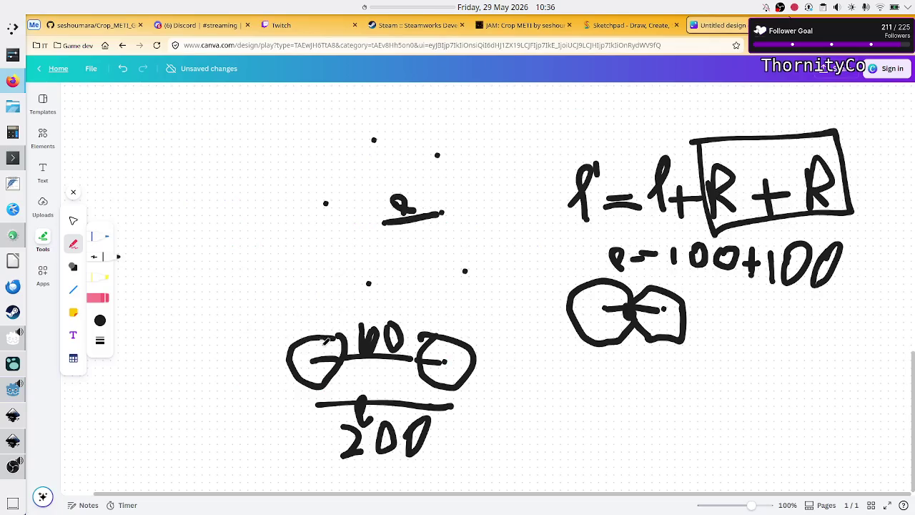
{"action": "left_click", "coordinate": [304, 316]}
{"action": "left_click", "coordinate": [443, 316]}
{"action": "mouse_move", "coordinate": [319, 298]}
{"action": "left_mouse_down"}
{"action": "mouse_move", "coordinate": [285, 300]}
{"action": "mouse_move", "coordinate": [330, 313]}
{"action": "mouse_move", "coordinate": [317, 327]}
{"action": "left_mouse_up"}
{"action": "mouse_move", "coordinate": [429, 296]}
{"action": "left_mouse_down"}
{"action": "mouse_move", "coordinate": [462, 297]}
{"action": "mouse_move", "coordinate": [422, 306]}
{"action": "left_mouse_up"}
{"action": "key", "text": "alt+Tab"}
Step: Start a for loop on empty line 46 below #break, briefly checking the Inkscape concept
{"action": "key", "text": "Up"}
{"action": "key", "text": "Down"}
{"action": "key", "text": "Down"}
{"action": "key", "text": "Down"}
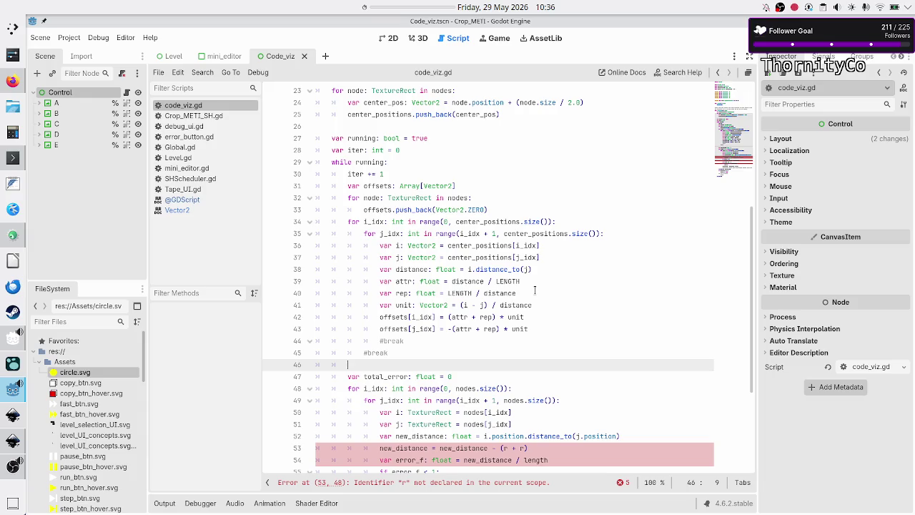
{"action": "type", "text": "for"}
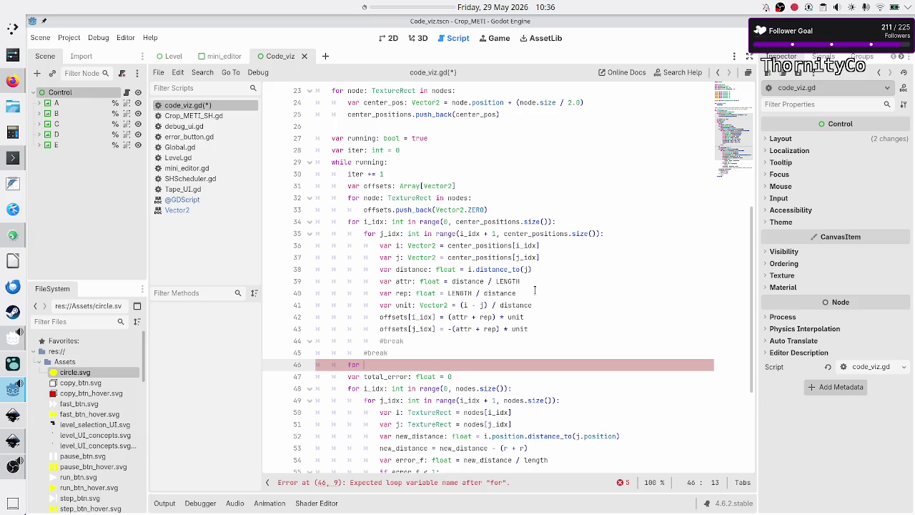
{"action": "left_click", "coordinate": [14, 440]}
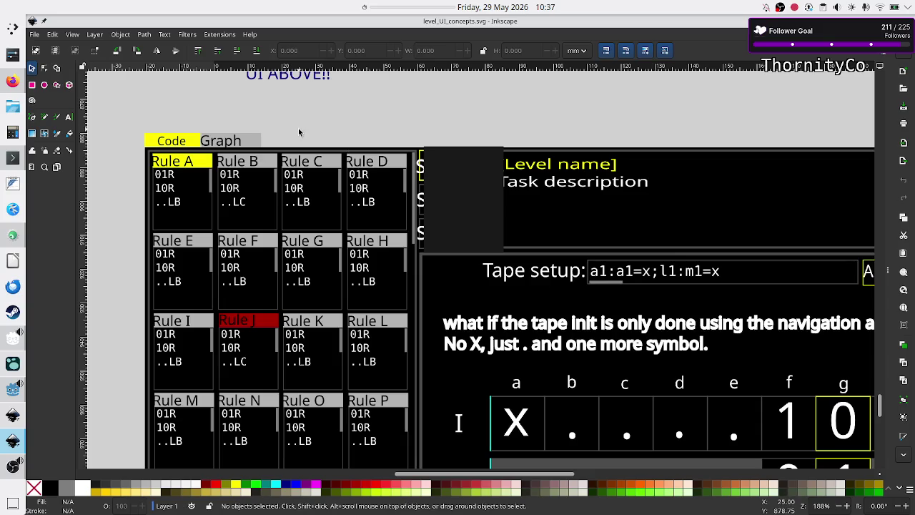
{"action": "key", "text": "alt+Tab"}
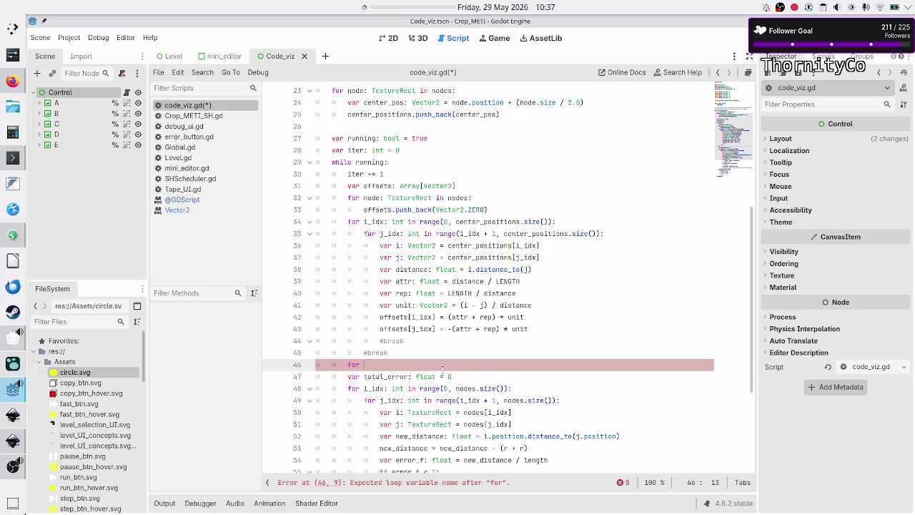
{"action": "double_click", "coordinate": [398, 318]}
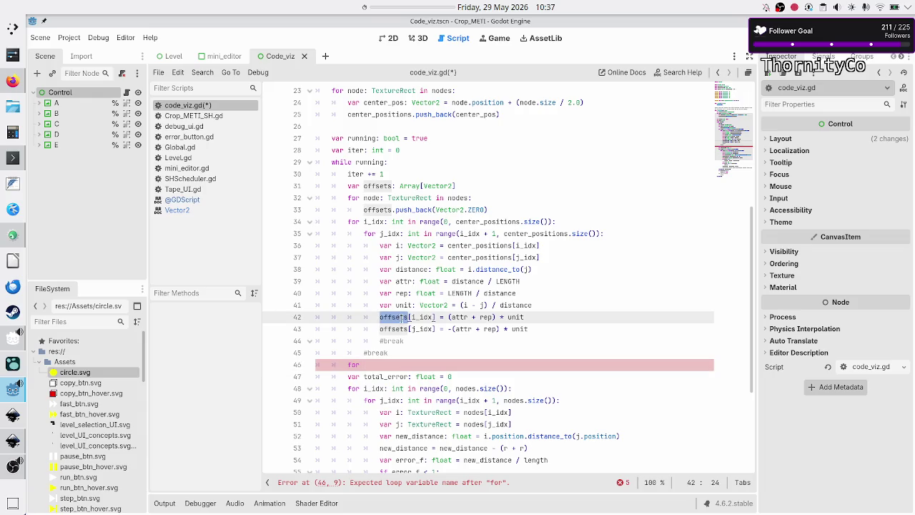
{"action": "mouse_move", "coordinate": [406, 317]}
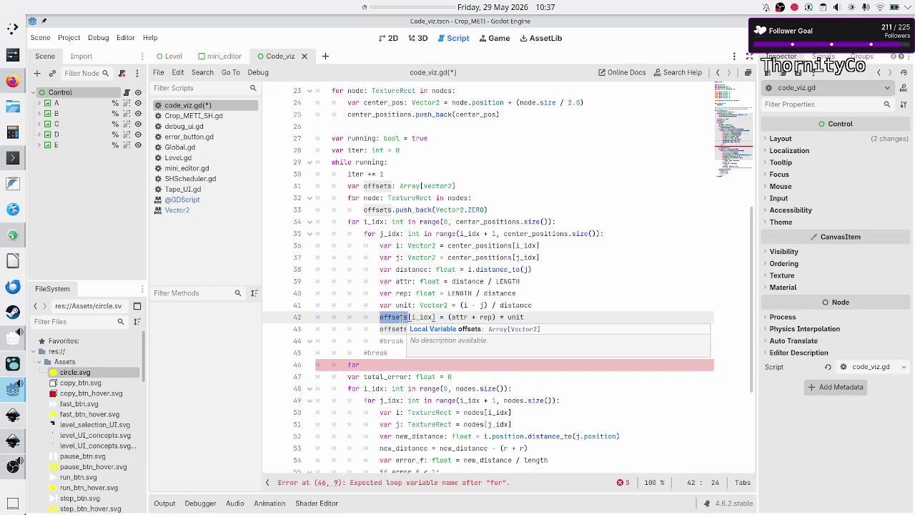
{"action": "scroll", "coordinate": [405, 317], "scroll_direction": "up", "scroll_amount": 1}
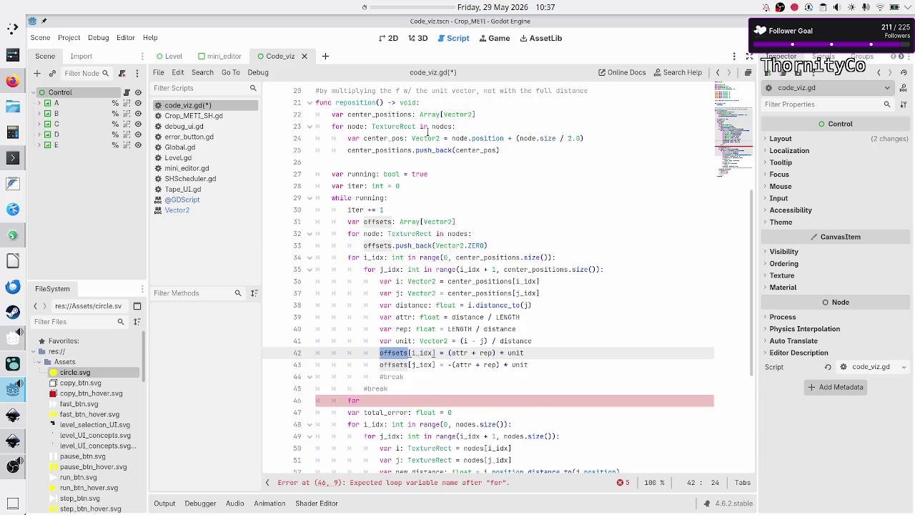
{"action": "double_click", "coordinate": [389, 150]}
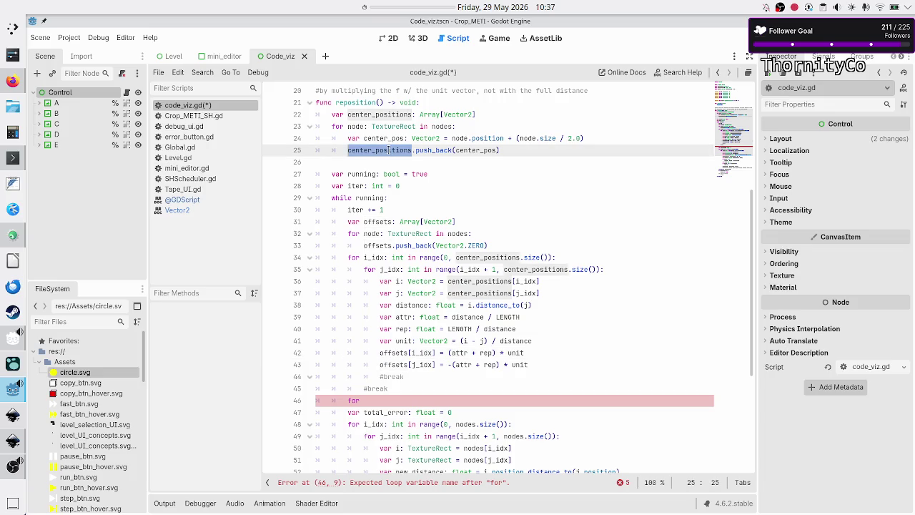
{"action": "left_click", "coordinate": [387, 150]}
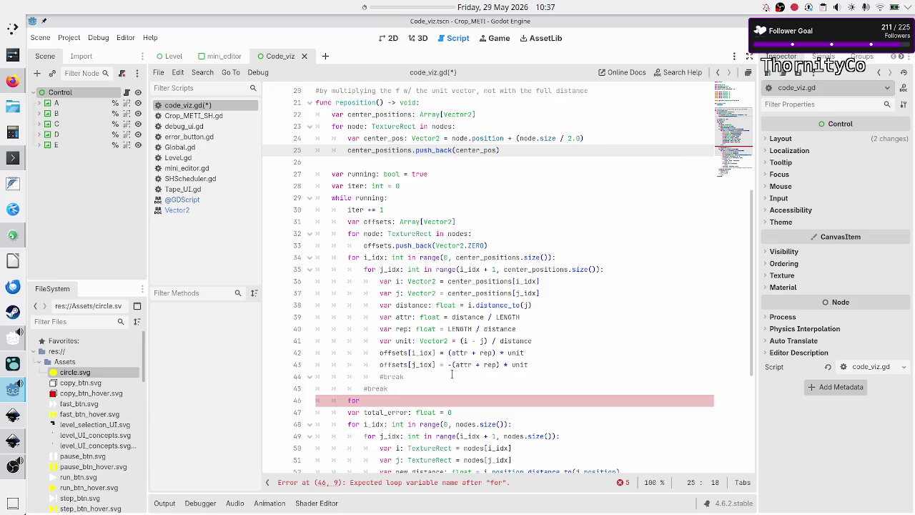
{"action": "left_click", "coordinate": [388, 400]}
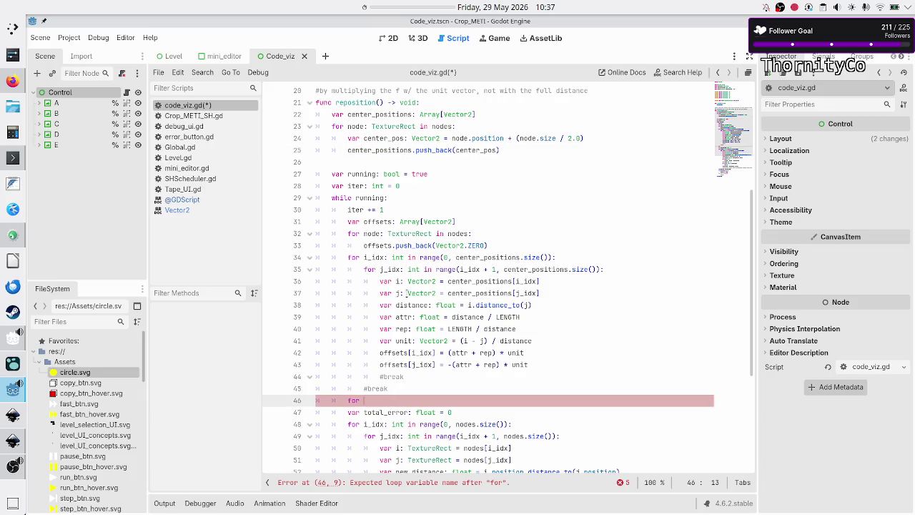
{"action": "double_click", "coordinate": [390, 352]}
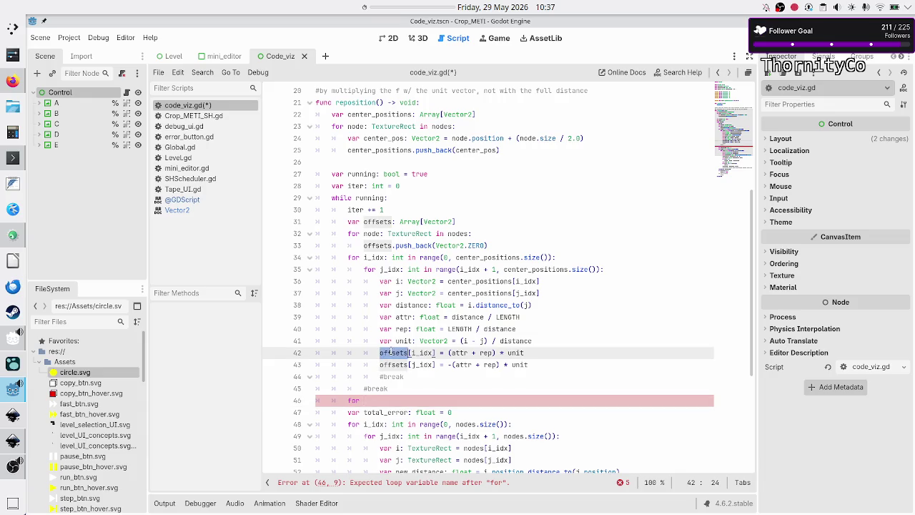
{"action": "double_click", "coordinate": [380, 138]}
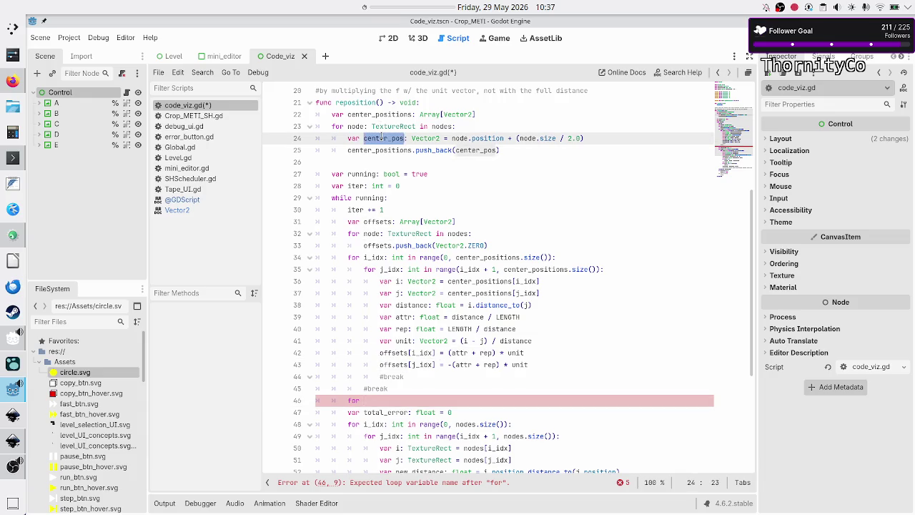
{"action": "left_click", "coordinate": [396, 401]}
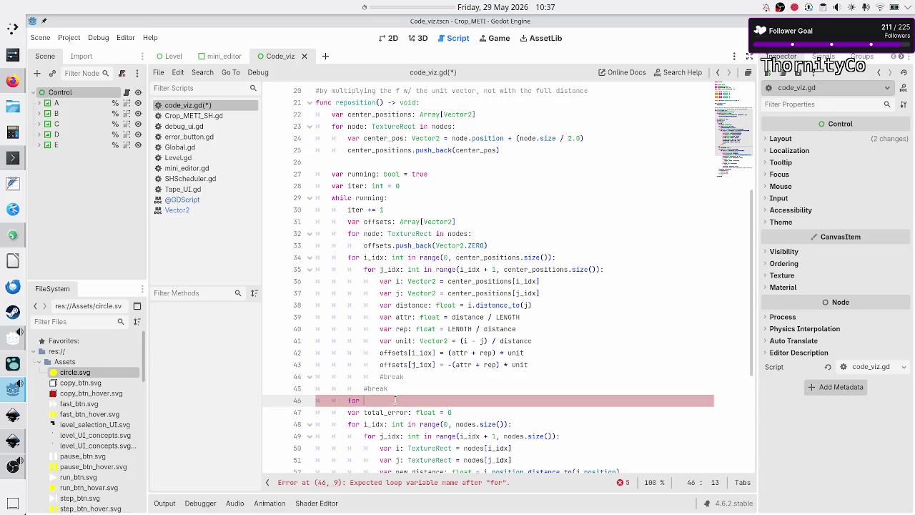
{"action": "type", "text": "node"}
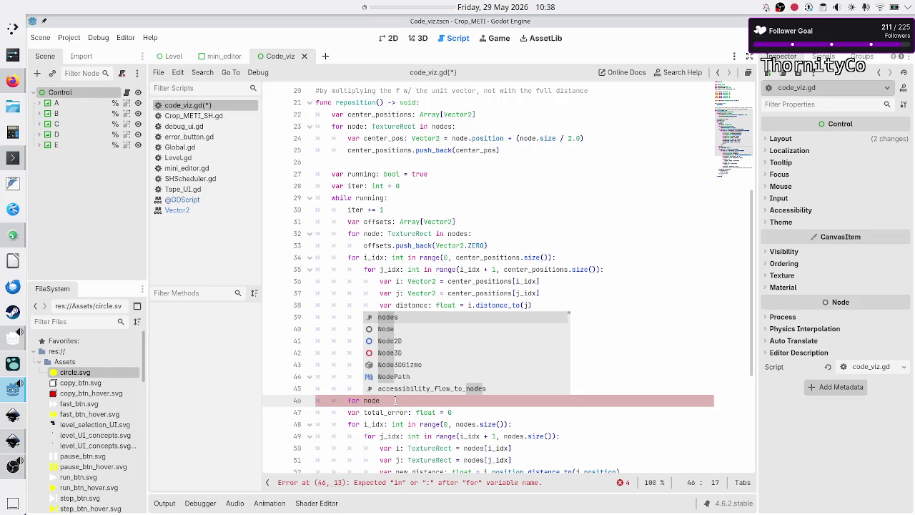
{"action": "key", "text": "BackSpace"}
{"action": "key", "text": "BackSpace"}
{"action": "key", "text": "BackSpace"}
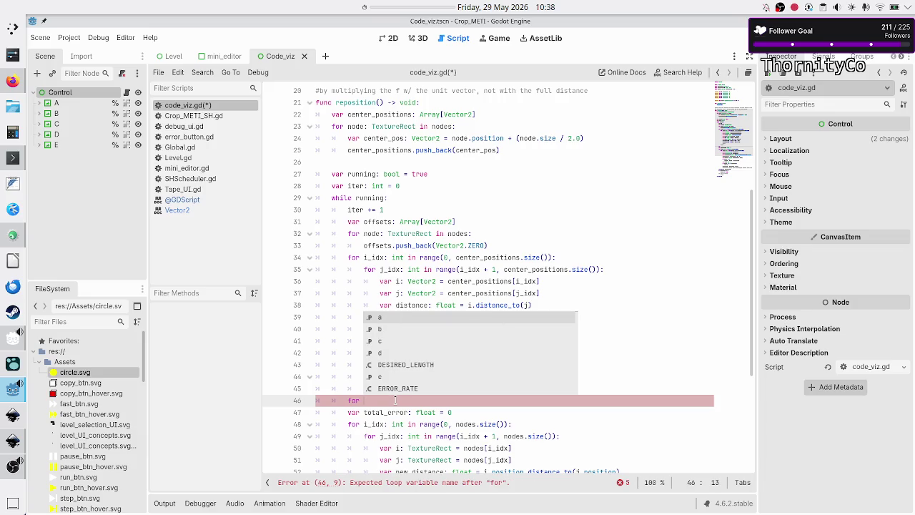
{"action": "type", "text": "i"}
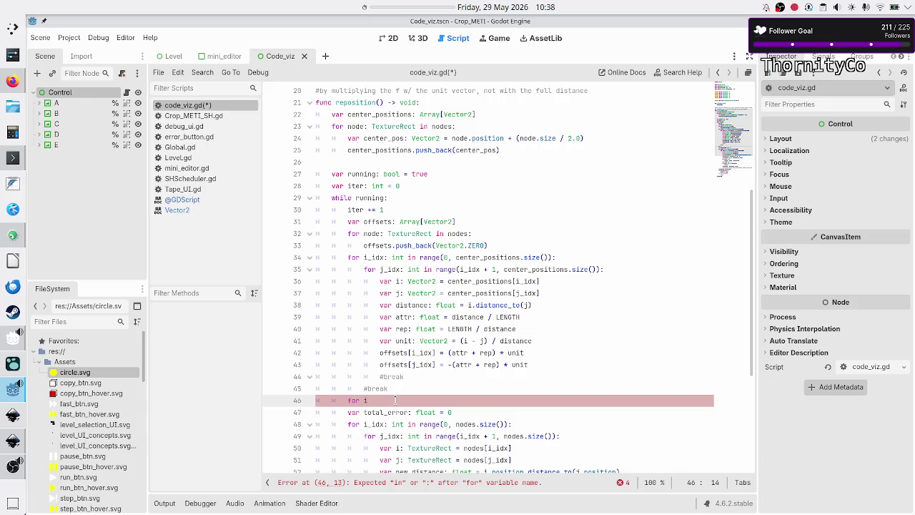
{"action": "key", "text": "BackSpace"}
{"action": "type", "text": "n"}
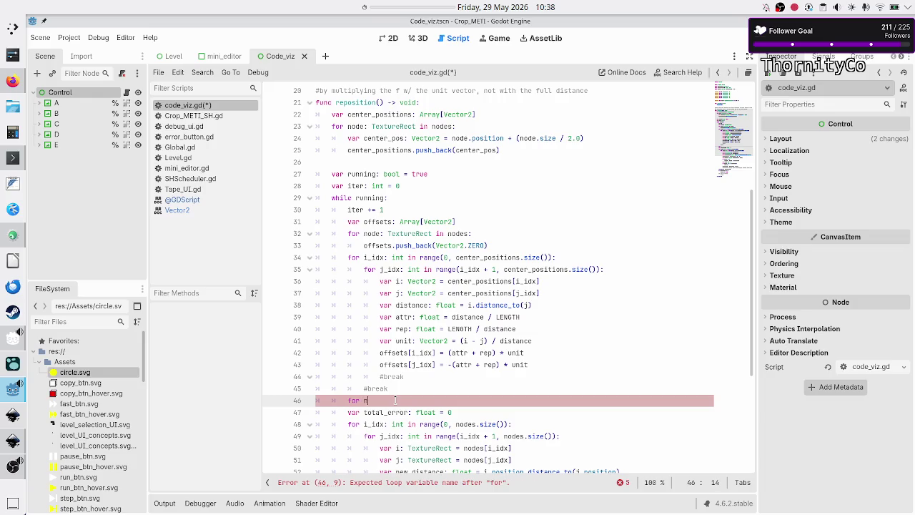
{"action": "type", "text": "ode: Ve"}
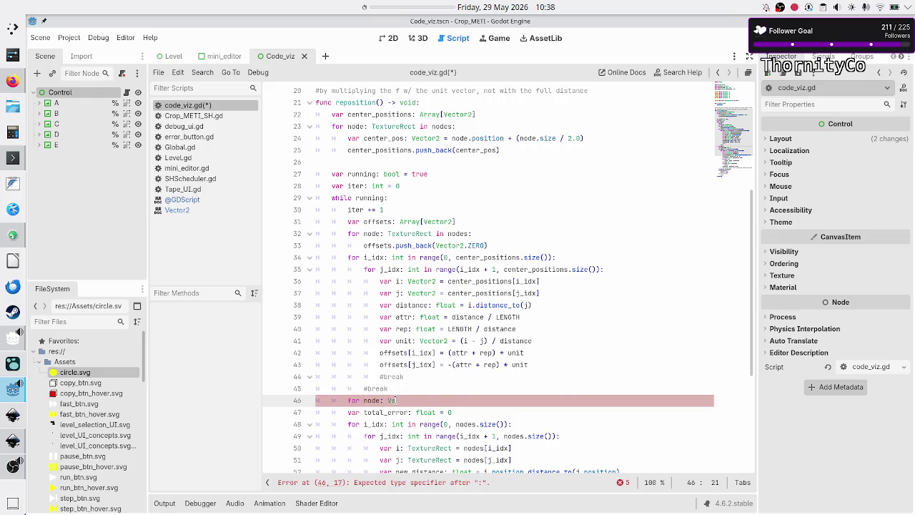
{"action": "type", "text": "ctor2 i"}
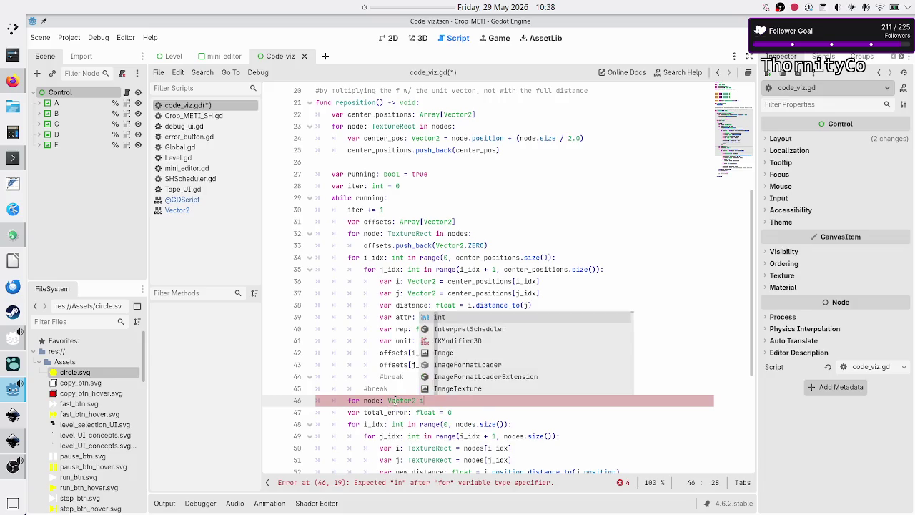
{"action": "type", "text": "n center"}
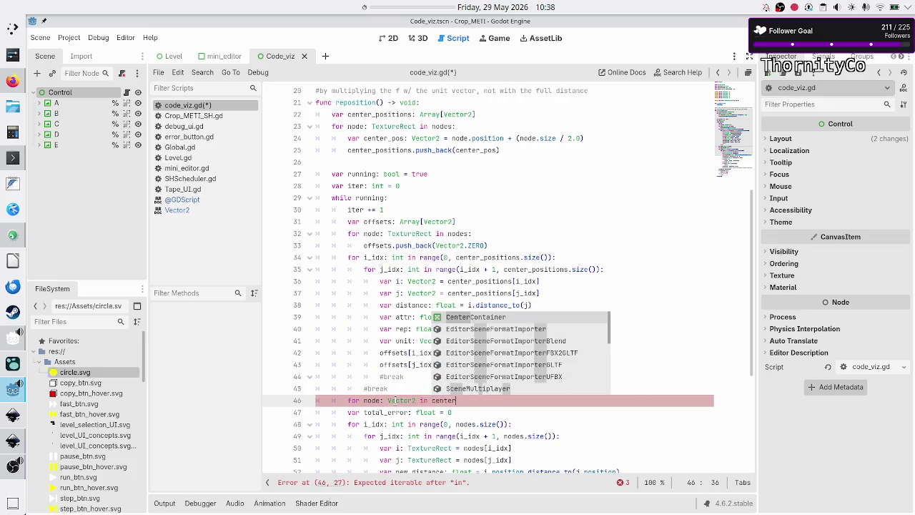
{"action": "key", "text": "BackSpace"}
{"action": "key", "text": "BackSpace"}
{"action": "key", "text": "BackSpace"}
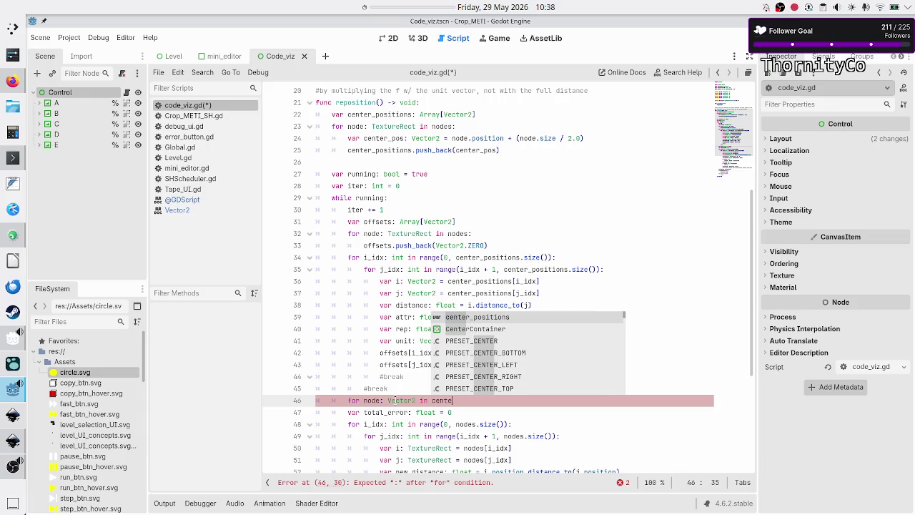
{"action": "key", "text": "BackSpace"}
{"action": "key", "text": "BackSpace"}
{"action": "key", "text": "BackSpace"}
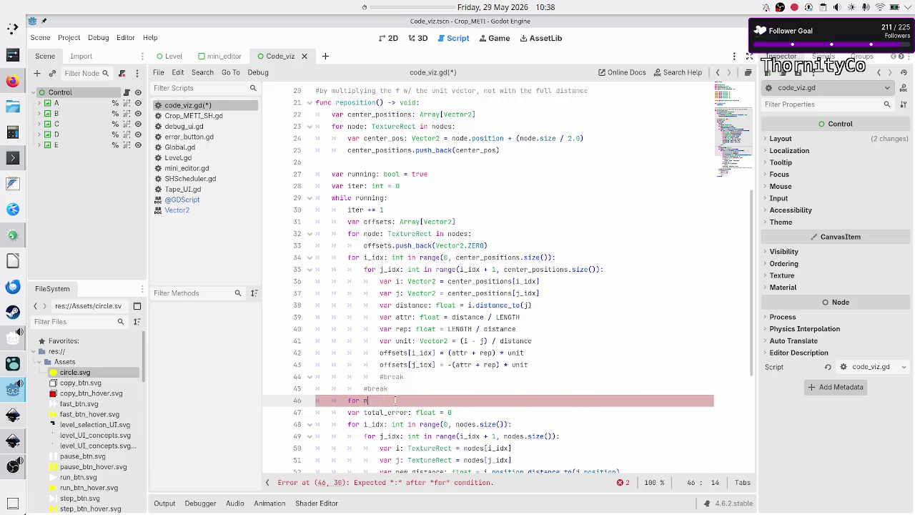
{"action": "key", "text": "Up"}
{"action": "key", "text": "Up"}
{"action": "key", "text": "Up"}
{"action": "key", "text": "Up"}
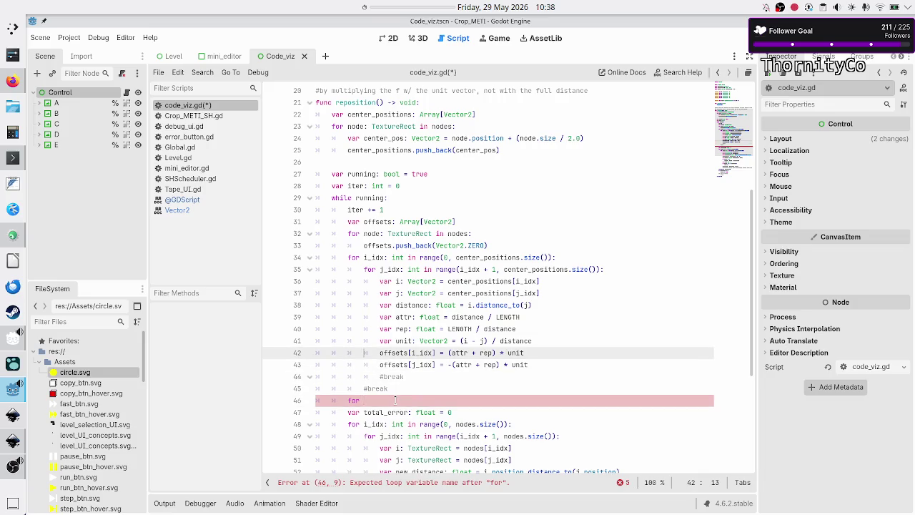
{"action": "key", "text": "Right"}
{"action": "key", "text": "Right"}
{"action": "key", "text": "Right"}
{"action": "key", "text": "shift+Right"}
{"action": "key", "text": "shift+Right"}
{"action": "key", "text": "shift+Right"}
{"action": "key", "text": "Right"}
{"action": "scroll", "coordinate": [441, 245], "scroll_direction": "up", "scroll_amount": 6}
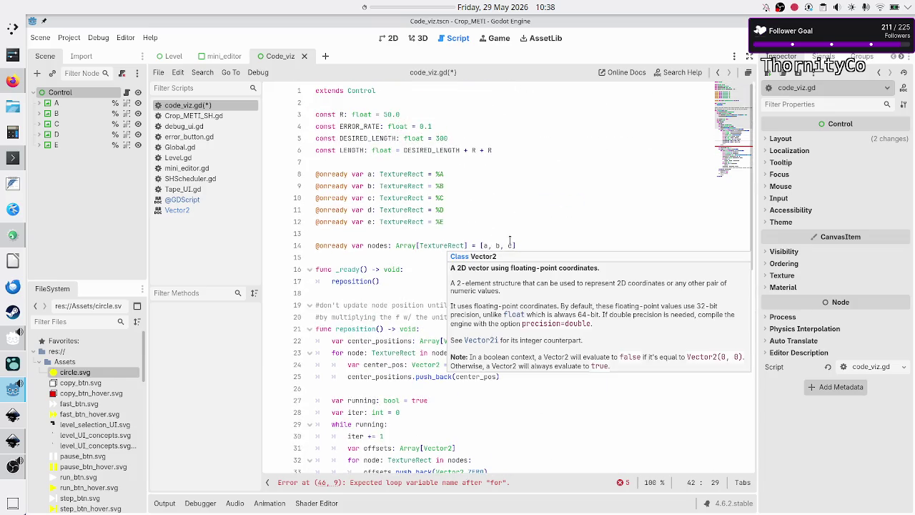
{"action": "scroll", "coordinate": [504, 286], "scroll_direction": "down", "scroll_amount": 10}
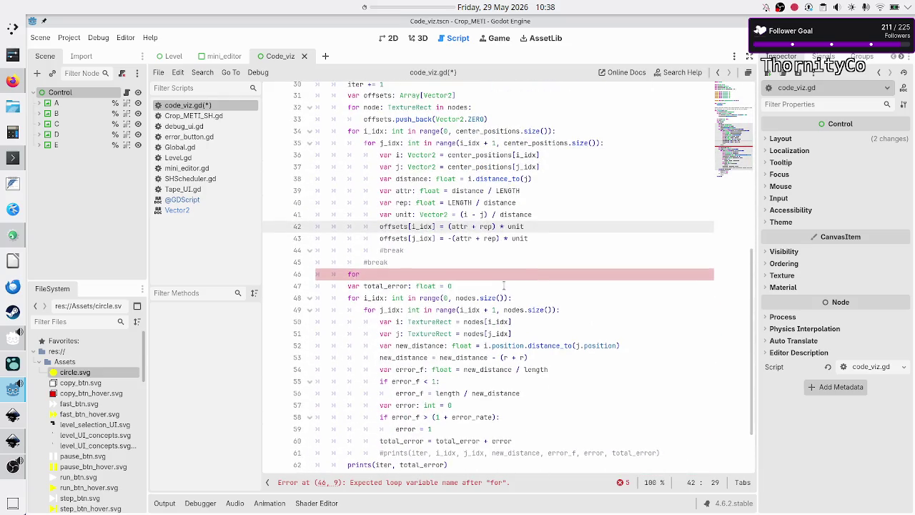
{"action": "left_click", "coordinate": [391, 276]}
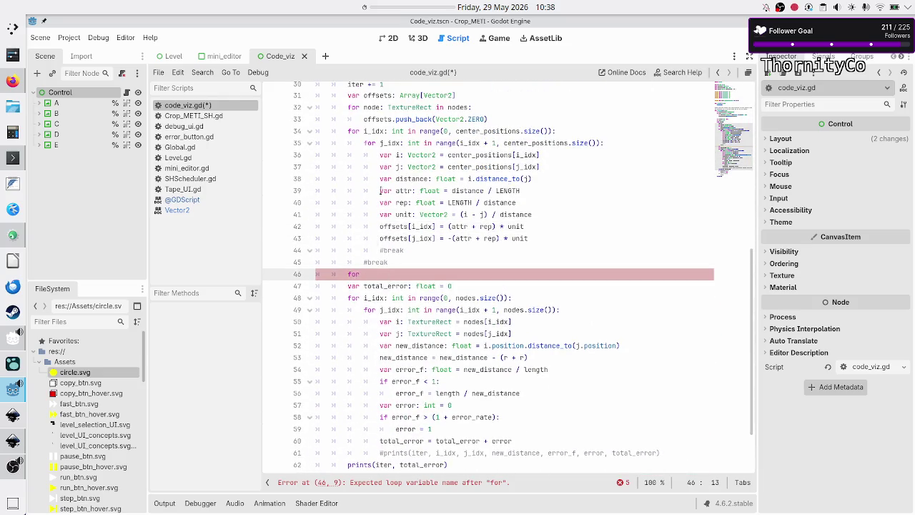
{"action": "left_click", "coordinate": [348, 131]}
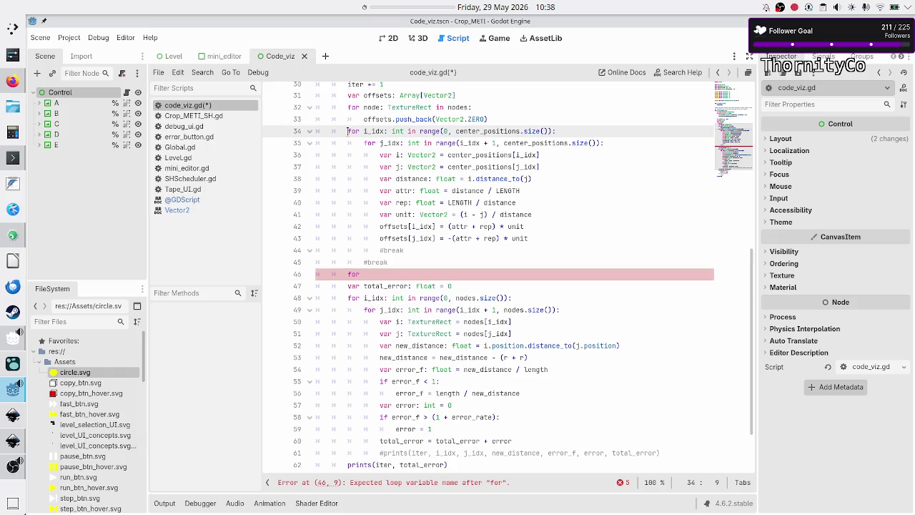
Step: Paste the copied i_idx loop header onto line 46 and rename its variable to idx
{"action": "key", "text": "shift+End"}
{"action": "key", "text": "ctrl+c"}
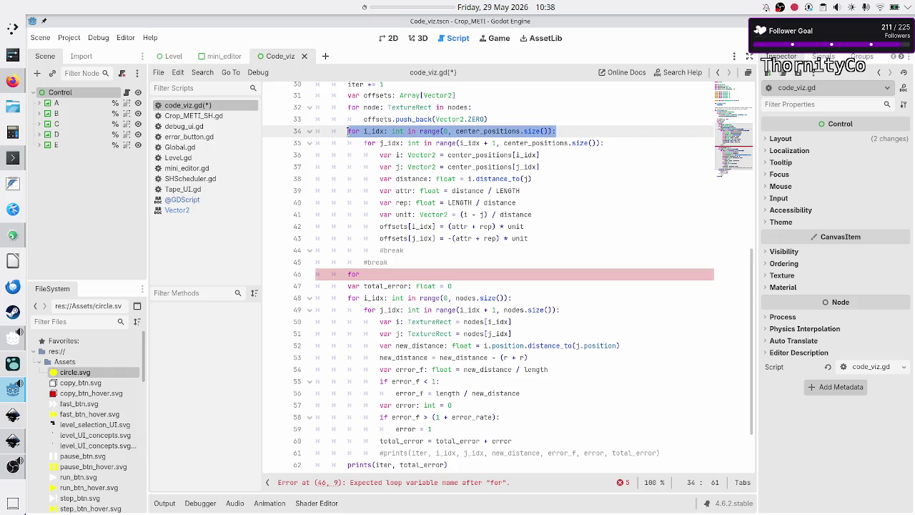
{"action": "key", "text": "Down"}
{"action": "key", "text": "Down"}
{"action": "key", "text": "Down"}
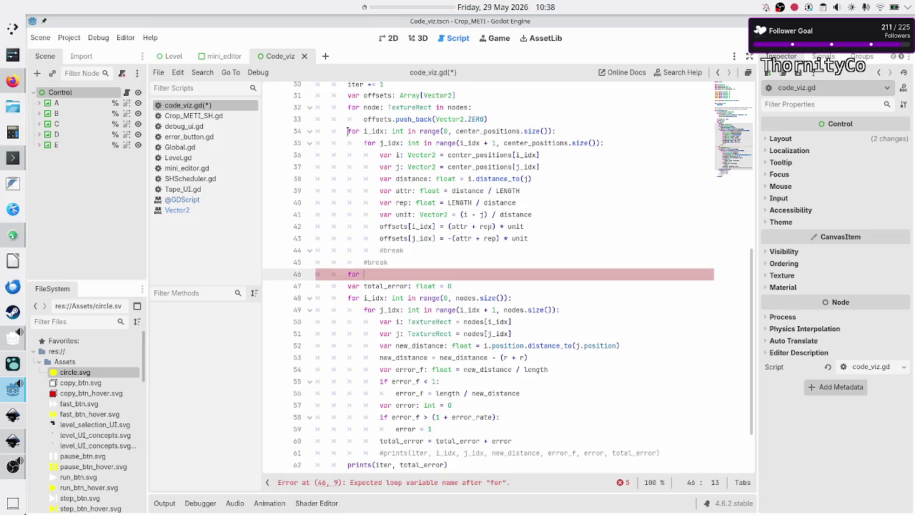
{"action": "key", "text": "BackSpace"}
{"action": "key", "text": "BackSpace"}
{"action": "key", "text": "BackSpace"}
{"action": "key", "text": "ctrl+v"}
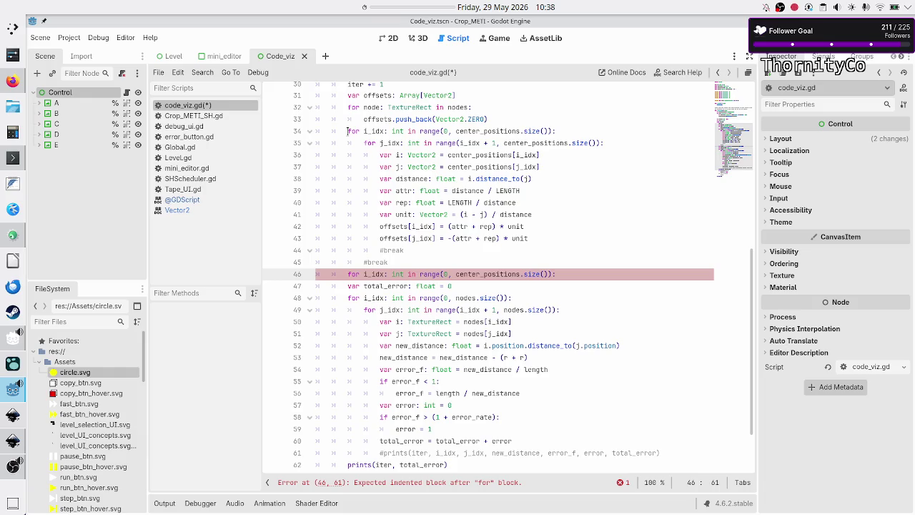
{"action": "key", "text": "Home"}
{"action": "key", "text": "BackSpace"}
{"action": "key", "text": "Delete"}
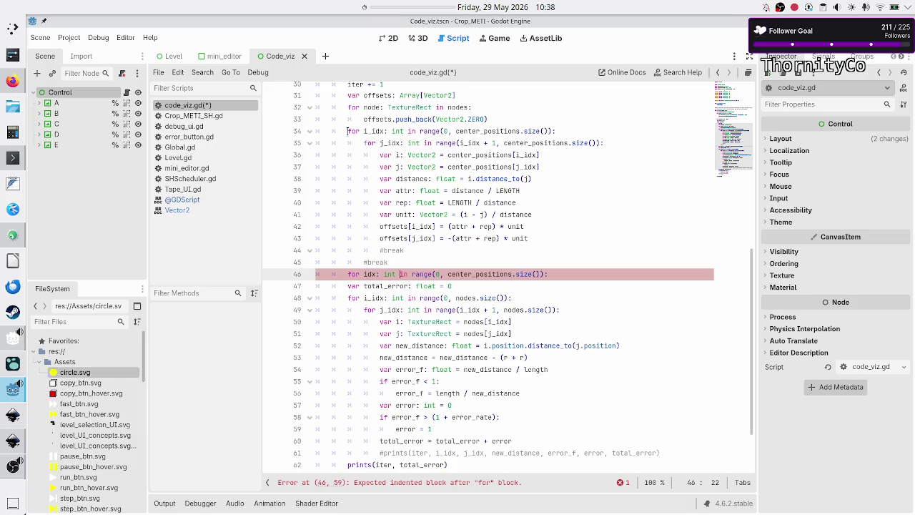
Step: Write the loop body center_positions[idx] += offsets[idx] on line 47
{"action": "key", "text": "Right"}
{"action": "key", "text": "Right"}
{"action": "key", "text": "Right"}
{"action": "key", "text": "Left"}
{"action": "key", "text": "Return"}
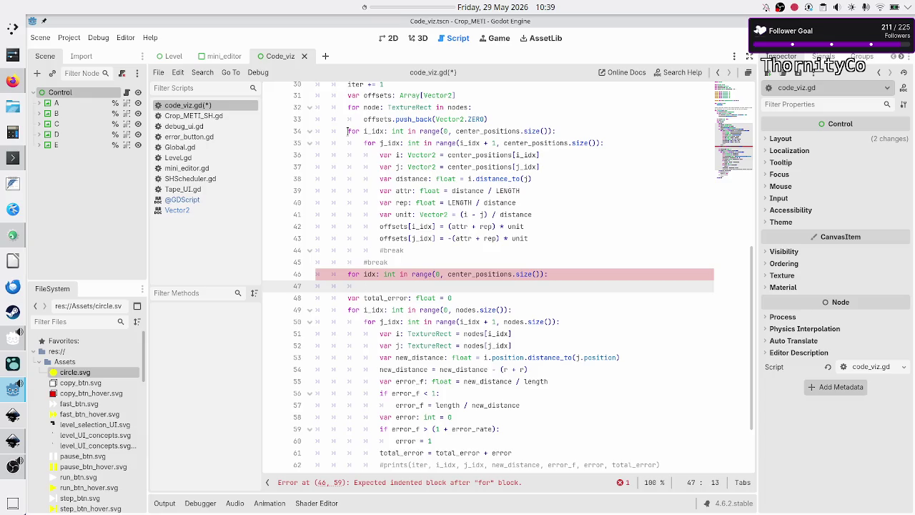
{"action": "type", "text": "center"}
{"action": "key", "text": "Return"}
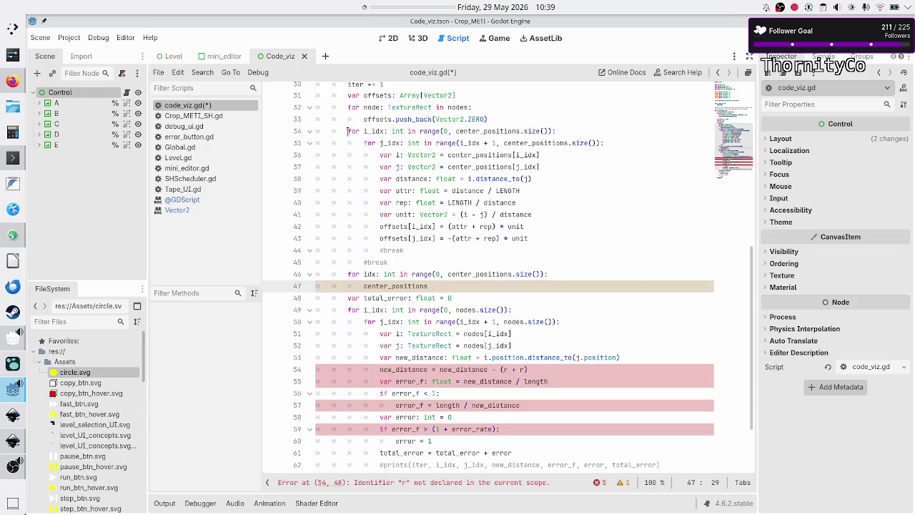
{"action": "type", "text": "[idx"}
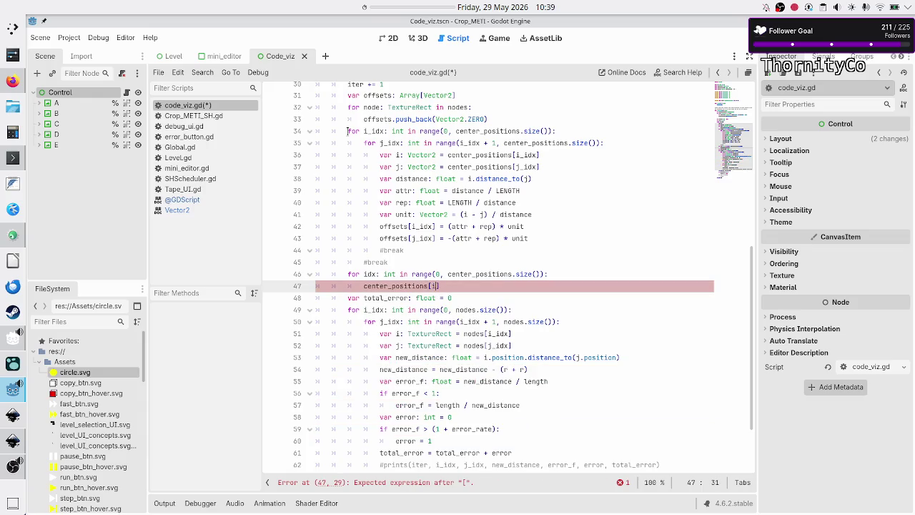
{"action": "type", "text": "] += off"}
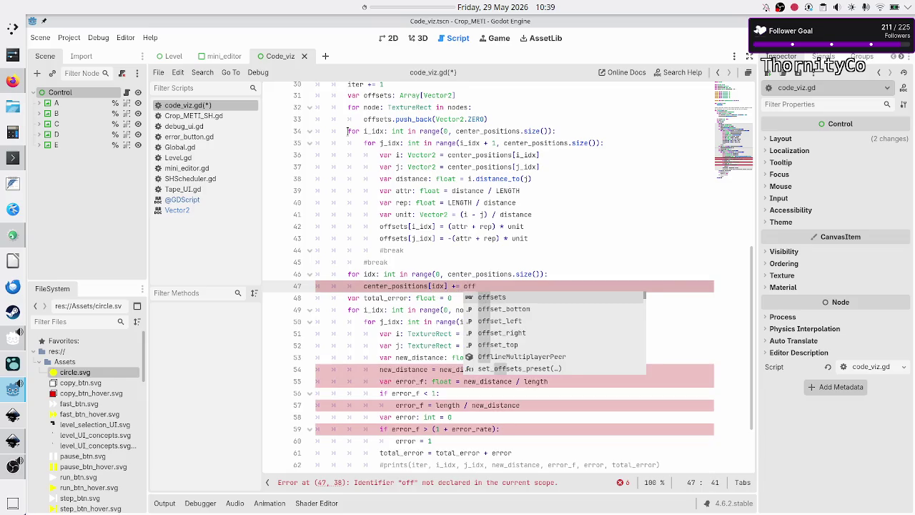
{"action": "type", "text": "s"}
{"action": "key", "text": "Return"}
{"action": "type", "text": "[idx"}
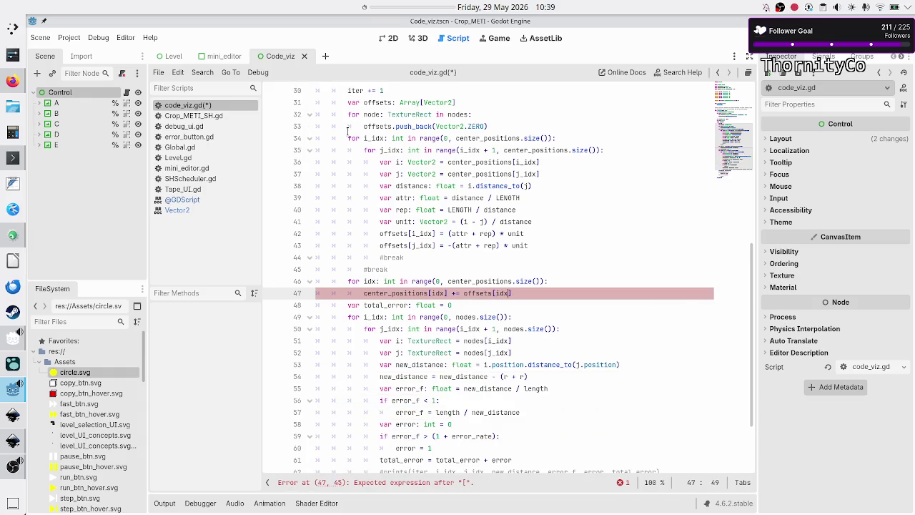
Step: Select center_positions[idx] and offsets[idx] on line 47 to review them
{"action": "key", "text": "Escape"}
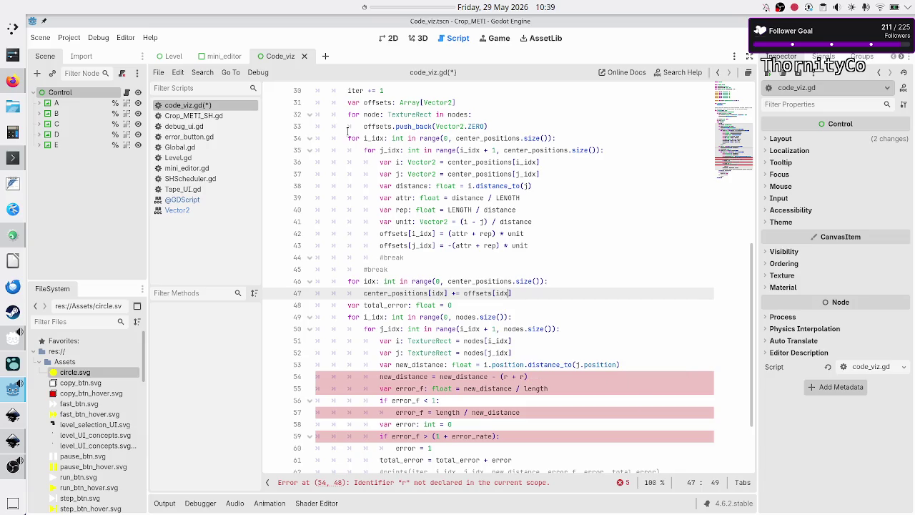
{"action": "key", "text": "Left"}
{"action": "key", "text": "Left"}
{"action": "key", "text": "Left"}
{"action": "key", "text": "shift+Left"}
{"action": "key", "text": "shift+Left"}
{"action": "key", "text": "shift+Left"}
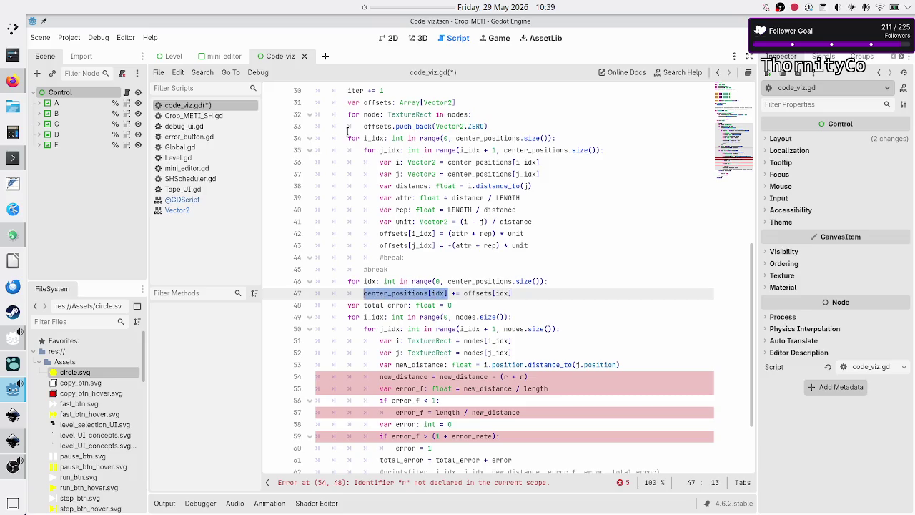
{"action": "key", "text": "Right"}
{"action": "key", "text": "Right"}
{"action": "key", "text": "Right"}
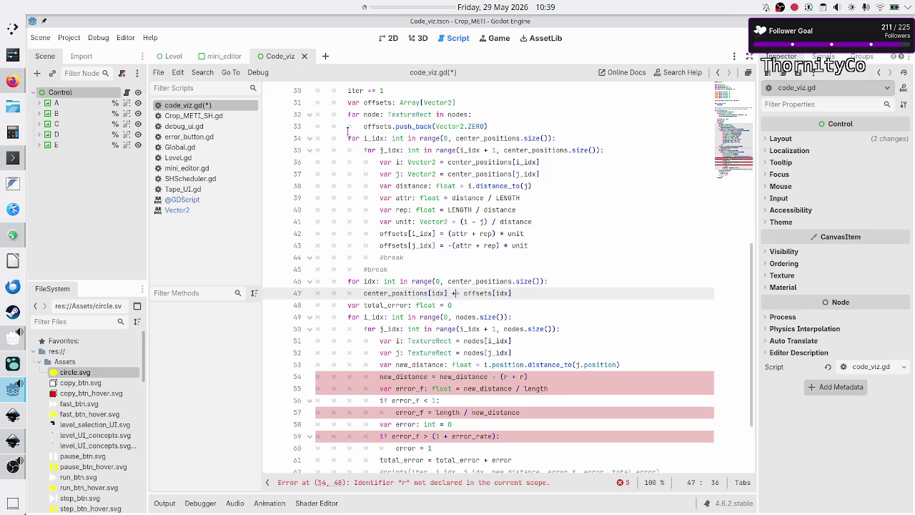
{"action": "key", "text": "shift+Right"}
{"action": "key", "text": "shift+Right"}
{"action": "key", "text": "shift+Right"}
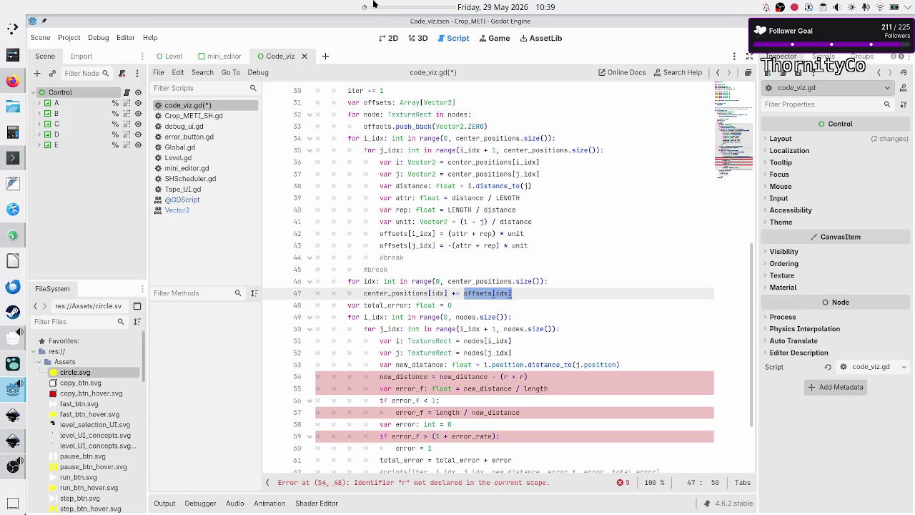
Step: In the 2D view, drag circle A left and slightly down
{"action": "left_click", "coordinate": [392, 40]}
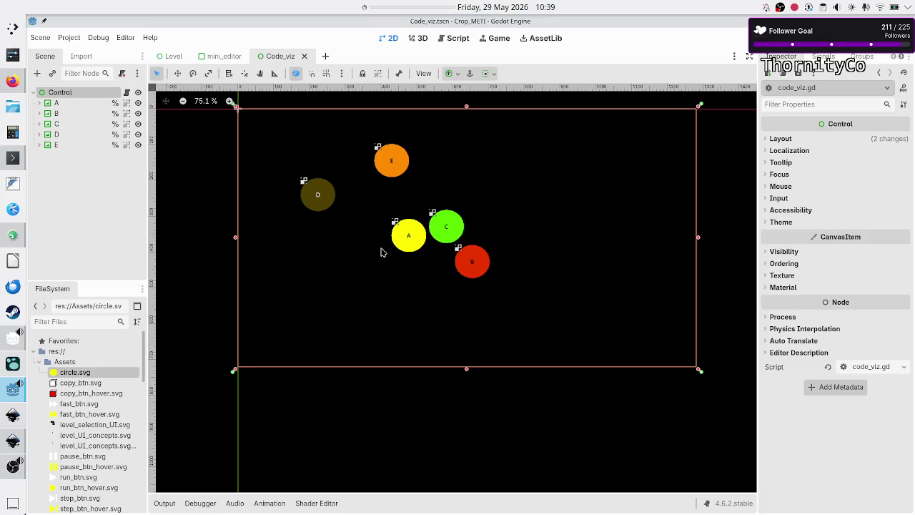
{"action": "left_click", "coordinate": [405, 245]}
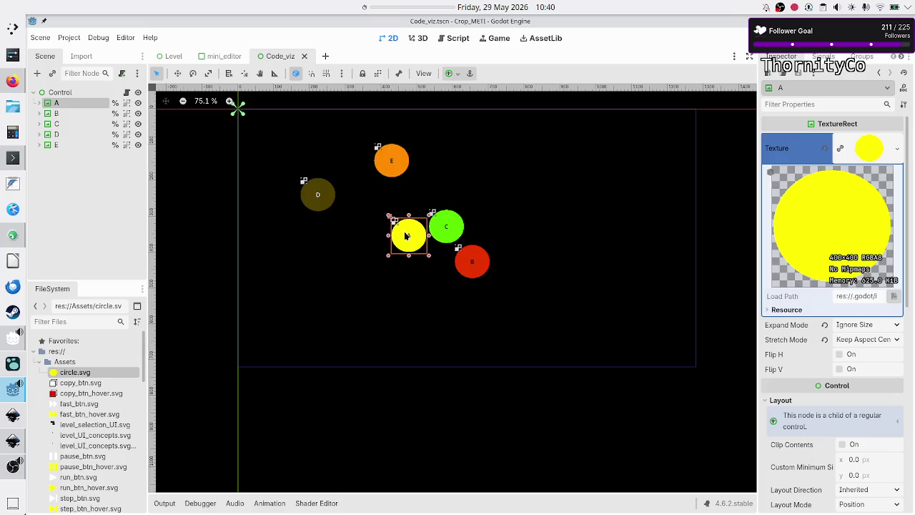
{"action": "left_click_drag", "start_coordinate": [409, 239], "coordinate": [383, 249]}
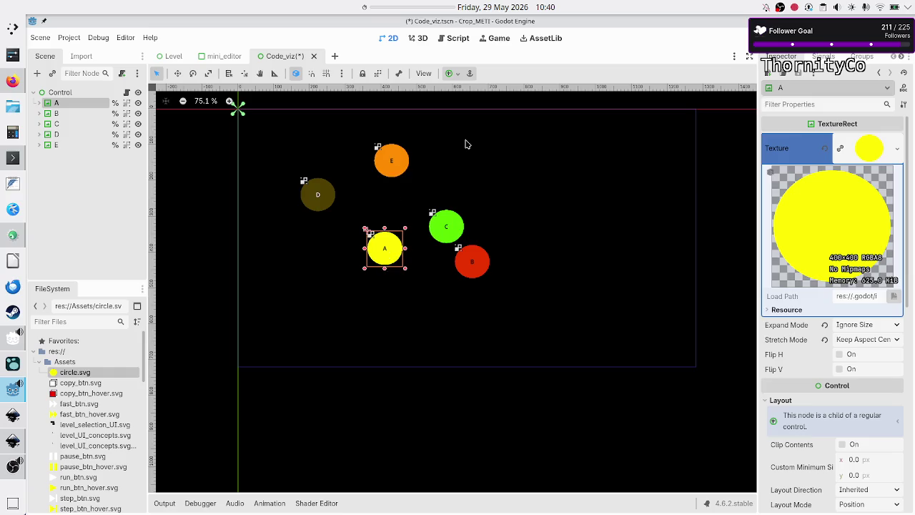
Step: Back in code_viz.gd, highlight every use of offsets on line 47
{"action": "left_click", "coordinate": [455, 37]}
{"action": "double_click", "coordinate": [400, 293]}
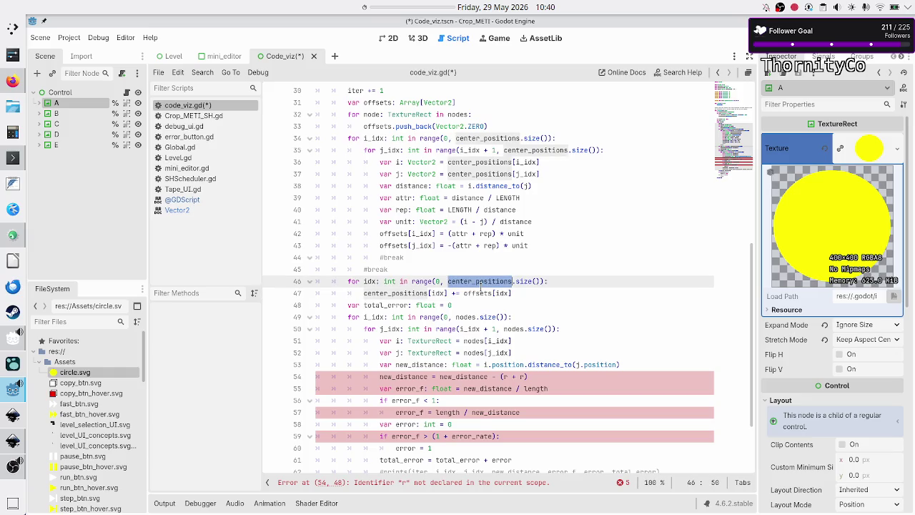
{"action": "double_click", "coordinate": [479, 294]}
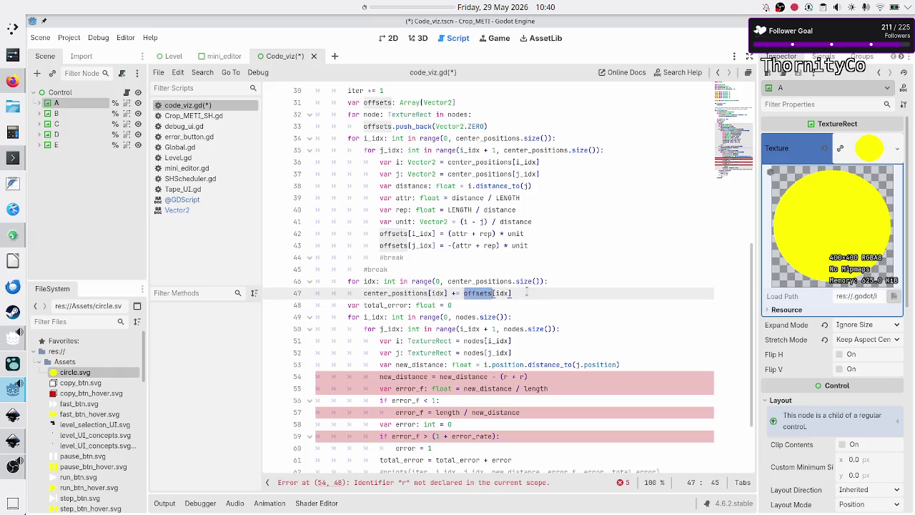
Step: Insert and then remove a blank line after line 47, leaving code_viz.gd unchanged
{"action": "left_click", "coordinate": [530, 293]}
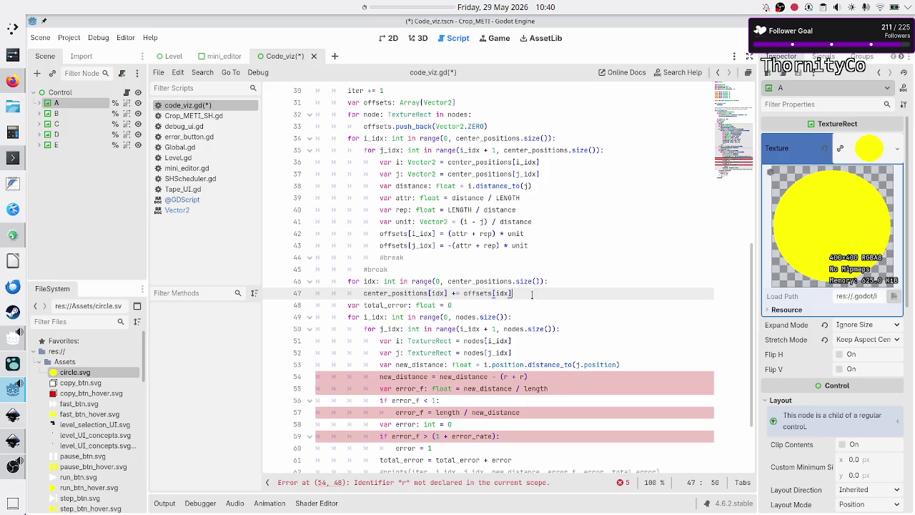
{"action": "key", "text": "Return"}
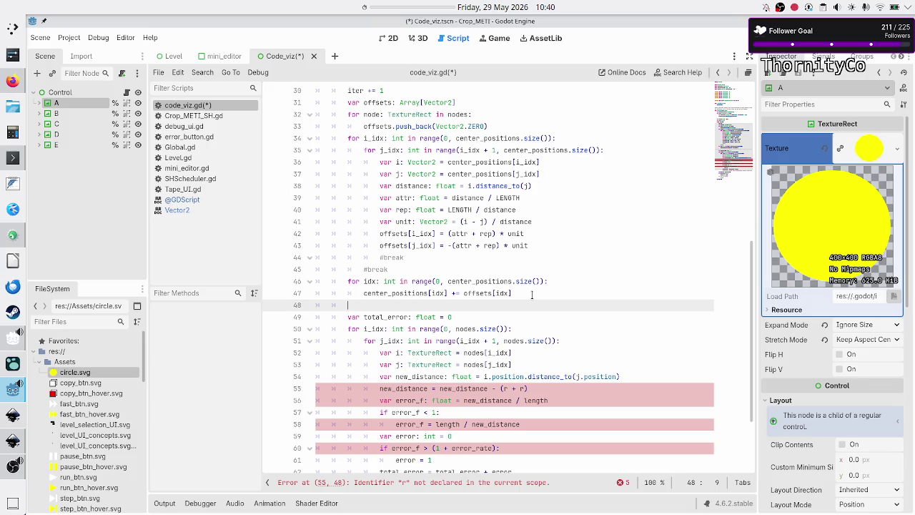
{"action": "key", "text": "BackSpace"}
{"action": "key", "text": "BackSpace"}
{"action": "key", "text": "BackSpace"}
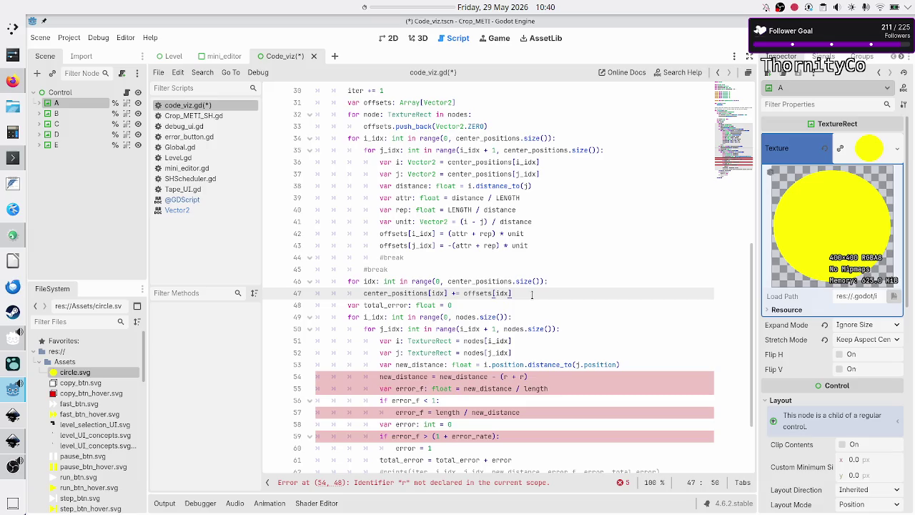
Step: Put the caret on line 48 and bring the Canva whiteboard in Firefox to the front
{"action": "scroll", "coordinate": [461, 295], "scroll_direction": "down", "scroll_amount": 3}
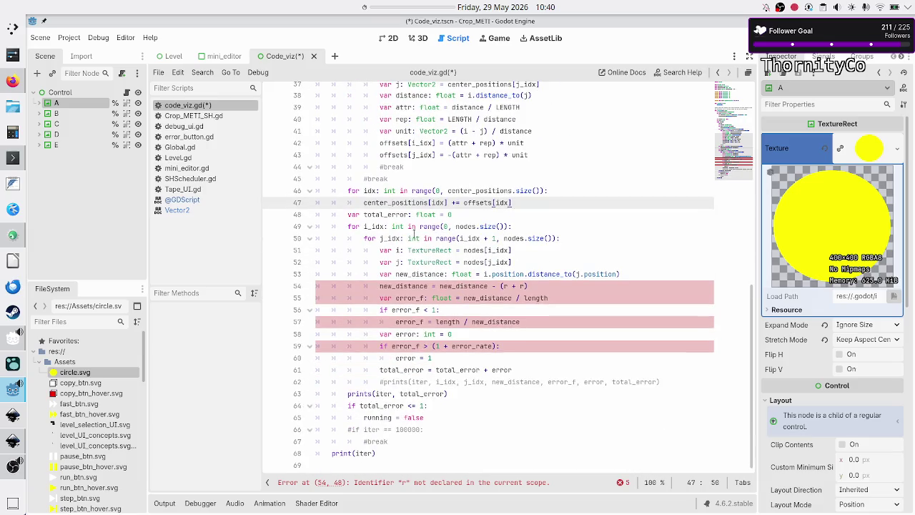
{"action": "left_click", "coordinate": [394, 214]}
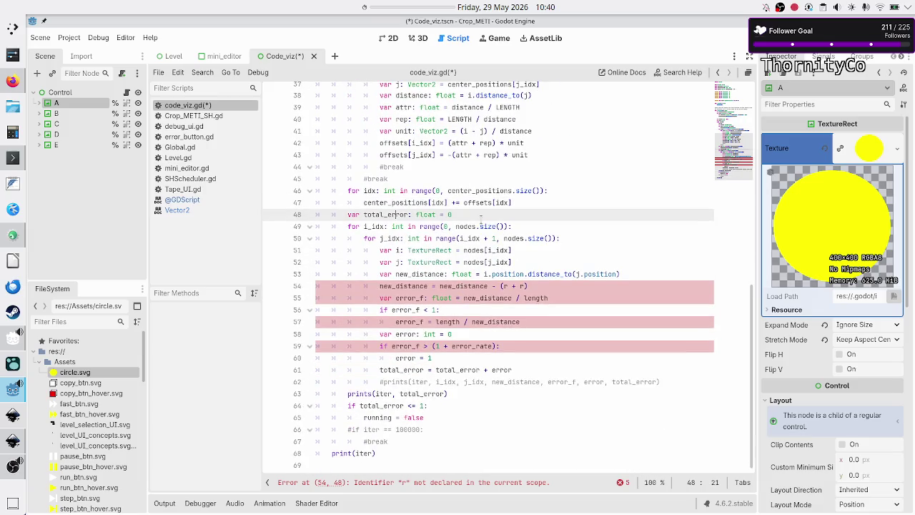
{"action": "key", "text": "alt+Tab"}
{"action": "key", "text": "alt+Tab"}
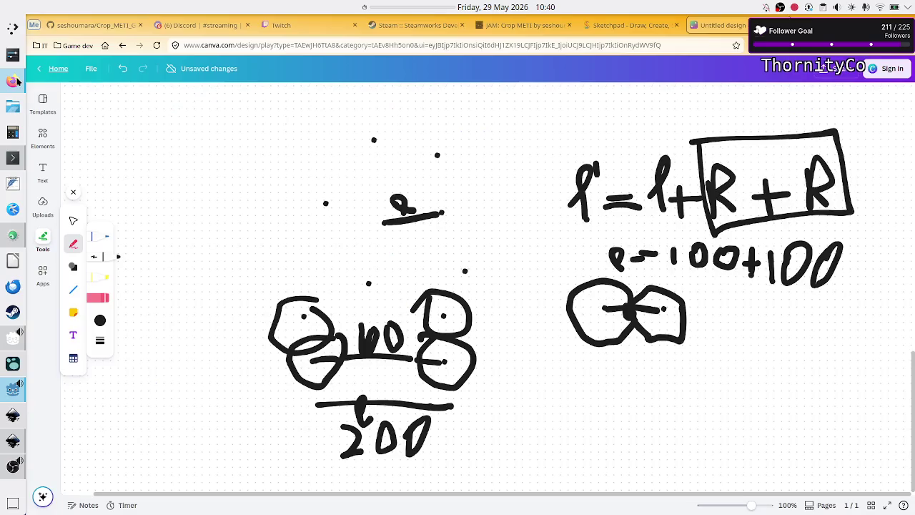
{"action": "left_click", "coordinate": [13, 81]}
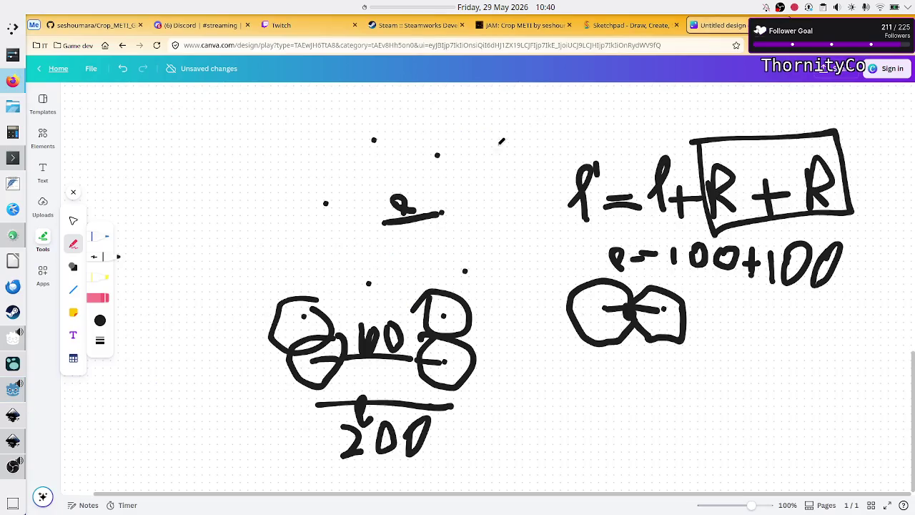
Step: Scroll through the whiteboard's earlier A/B force diagrams, then return to Godot
{"action": "scroll", "coordinate": [501, 140], "scroll_direction": "up", "scroll_amount": 10}
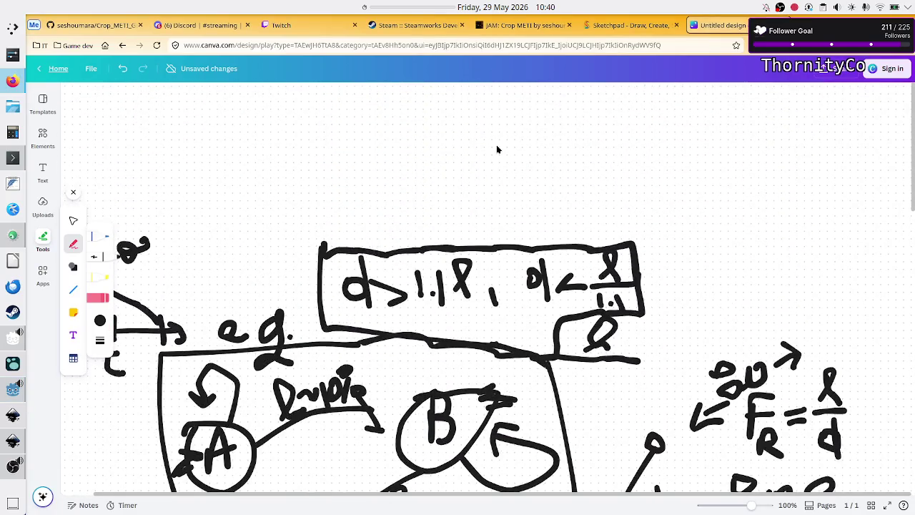
{"action": "scroll", "coordinate": [470, 269], "scroll_direction": "down", "scroll_amount": 2}
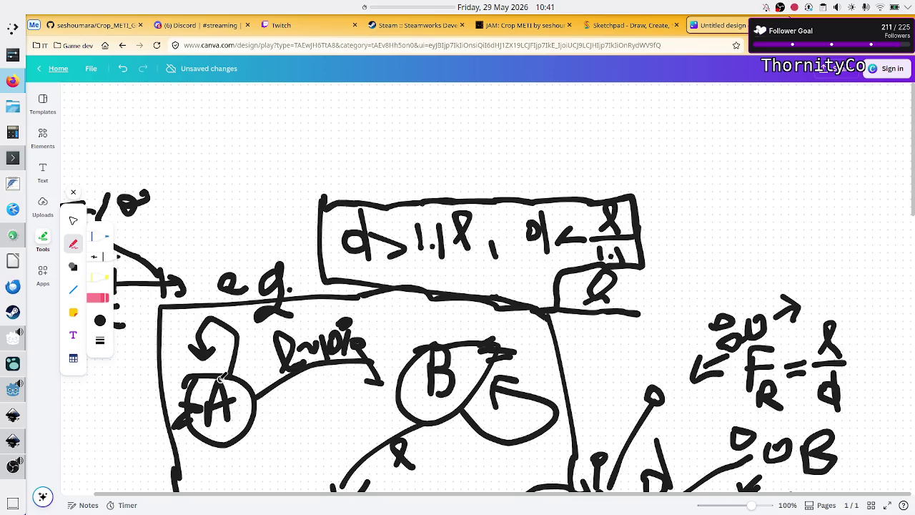
{"action": "scroll", "coordinate": [214, 429], "scroll_direction": "down", "scroll_amount": 3}
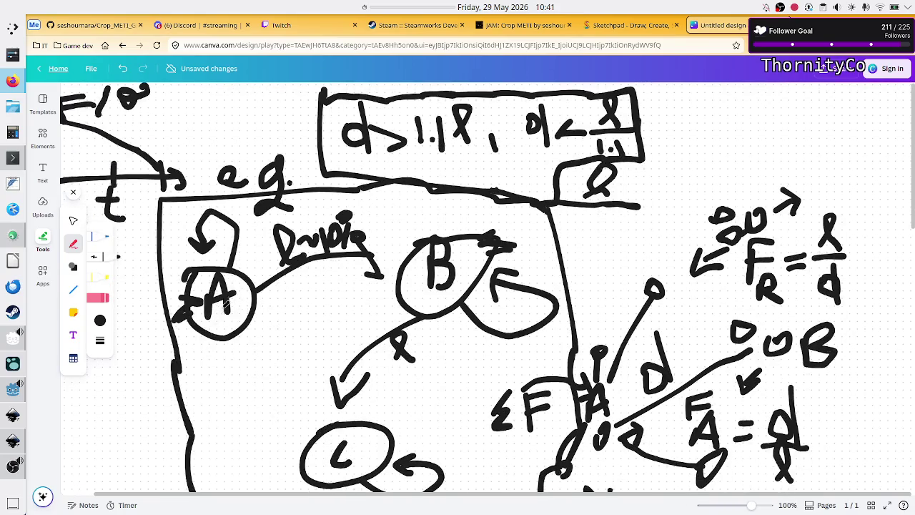
{"action": "key", "text": "alt+Tab"}
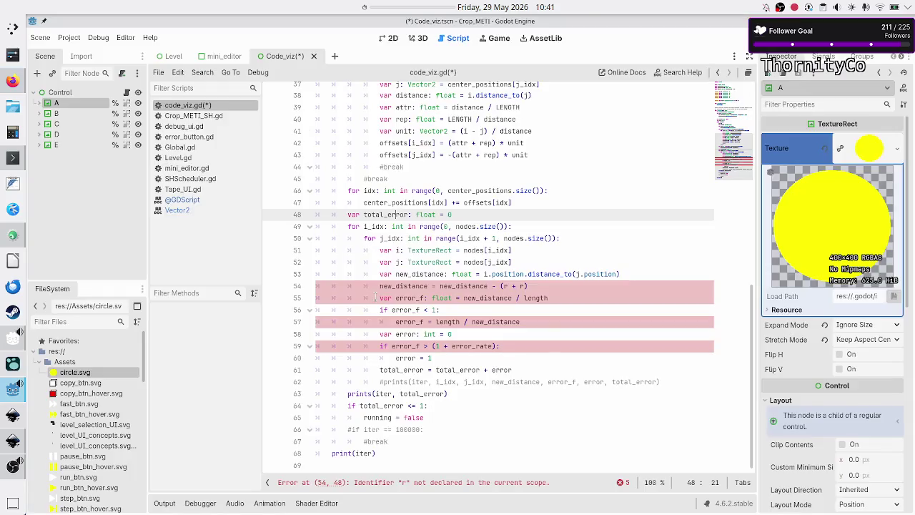
Step: In the 2D view, drag circles C, B, E and D closer to circle A
{"action": "left_click", "coordinate": [390, 37]}
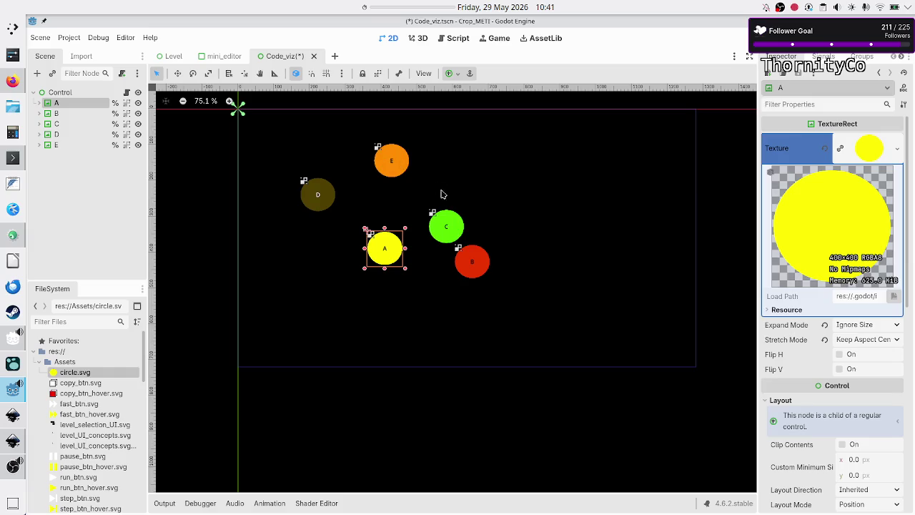
{"action": "left_click", "coordinate": [463, 301]}
{"action": "left_click", "coordinate": [451, 225]}
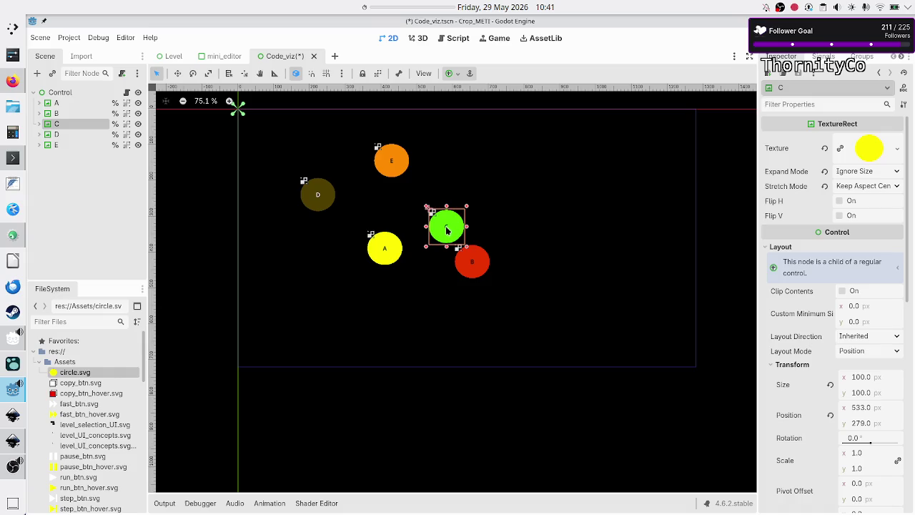
{"action": "left_click_drag", "start_coordinate": [447, 230], "coordinate": [434, 208]}
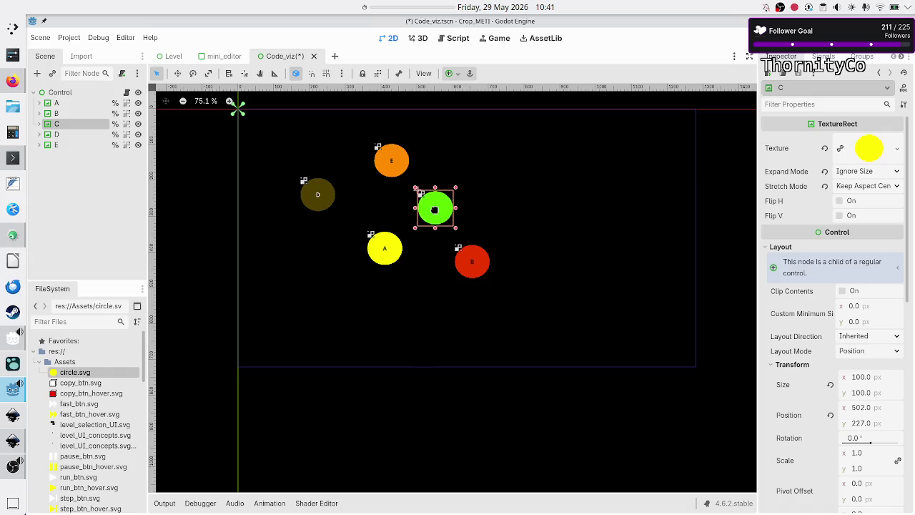
{"action": "left_click", "coordinate": [465, 254]}
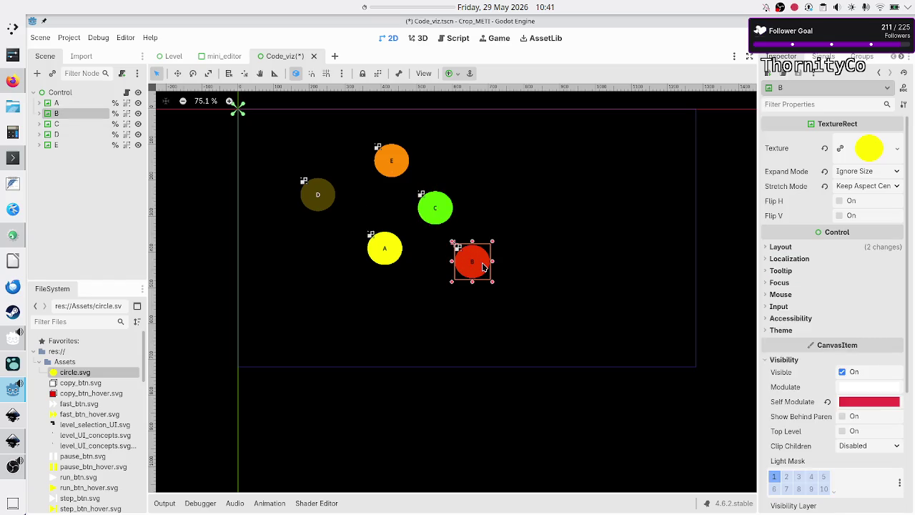
{"action": "mouse_move", "coordinate": [482, 267]}
{"action": "left_mouse_down"}
{"action": "mouse_move", "coordinate": [464, 272]}
{"action": "mouse_move", "coordinate": [459, 263]}
{"action": "left_mouse_up"}
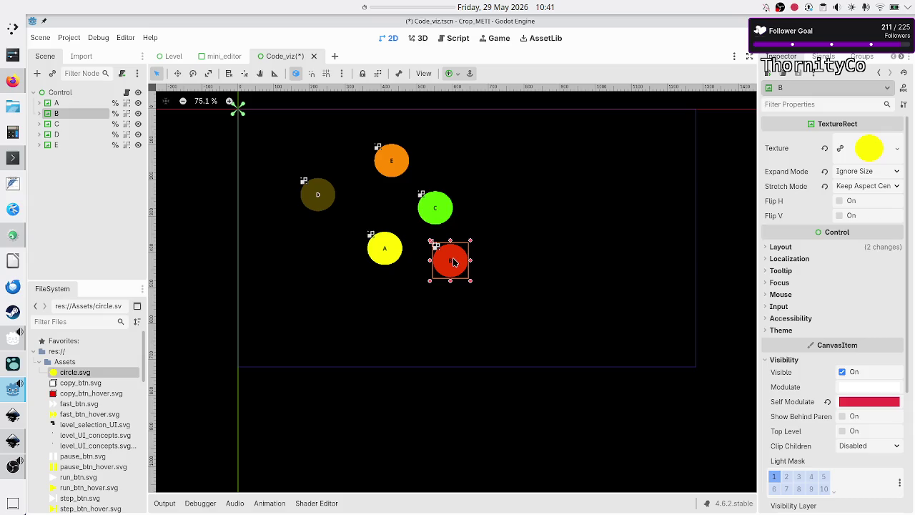
{"action": "left_click_drag", "start_coordinate": [401, 169], "coordinate": [392, 180]}
{"action": "left_click_drag", "start_coordinate": [318, 198], "coordinate": [329, 210]}
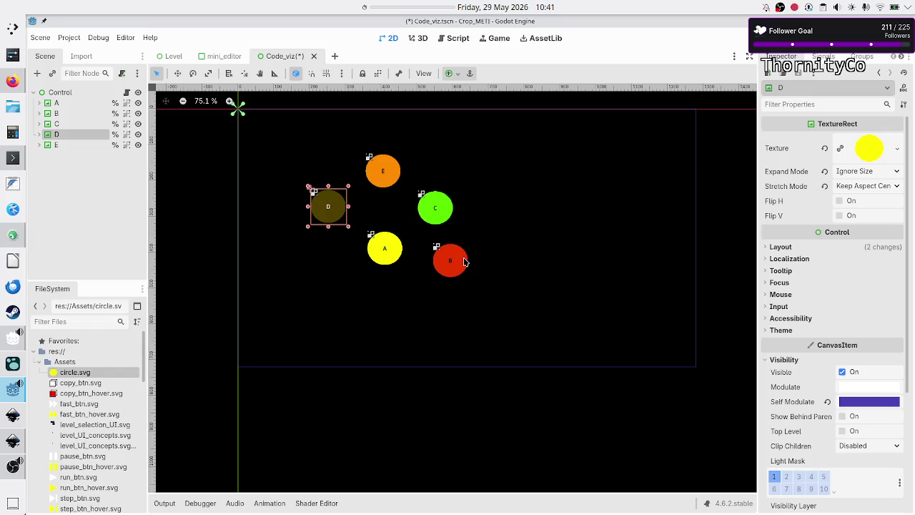
{"action": "left_click", "coordinate": [455, 38]}
Step: Compare Godot's 2D circle layout against the Canva sketch
{"action": "key", "text": "alt+Tab"}
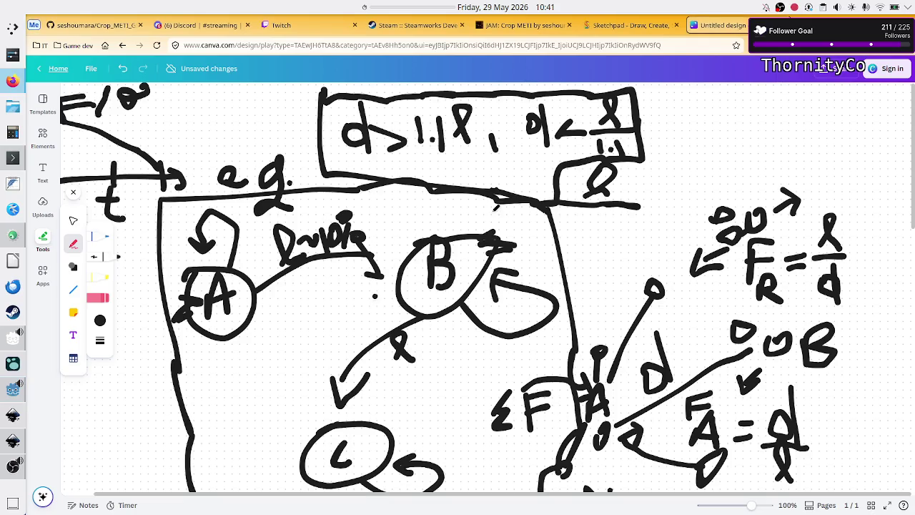
{"action": "key", "text": "alt+Tab"}
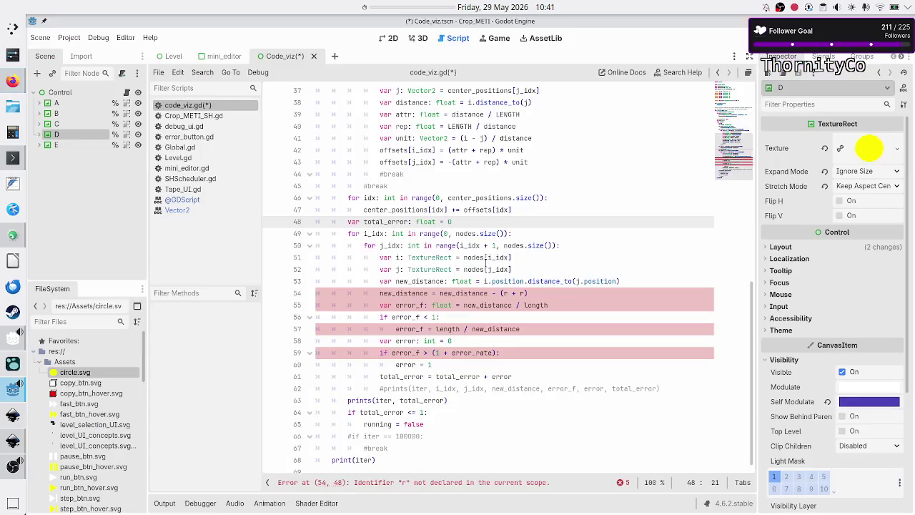
{"action": "left_click", "coordinate": [389, 39]}
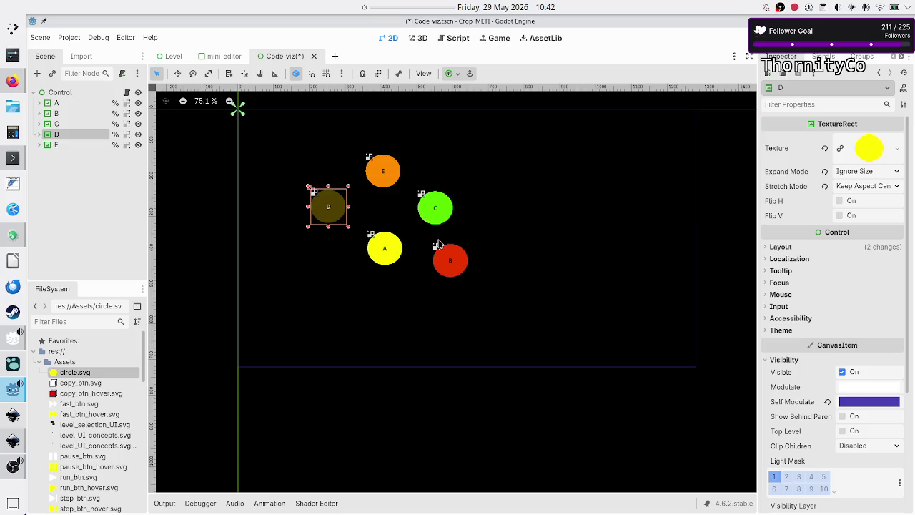
{"action": "key", "text": "alt+Tab"}
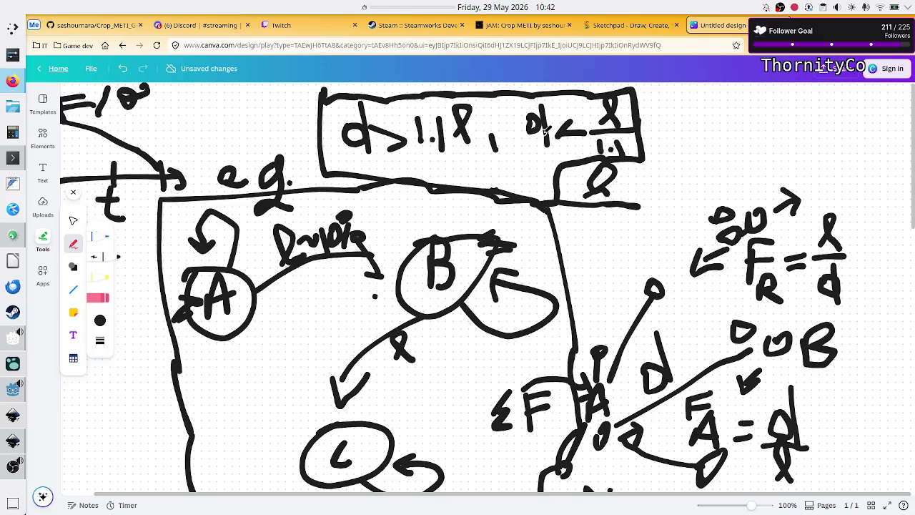
{"action": "key", "text": "alt+Tab"}
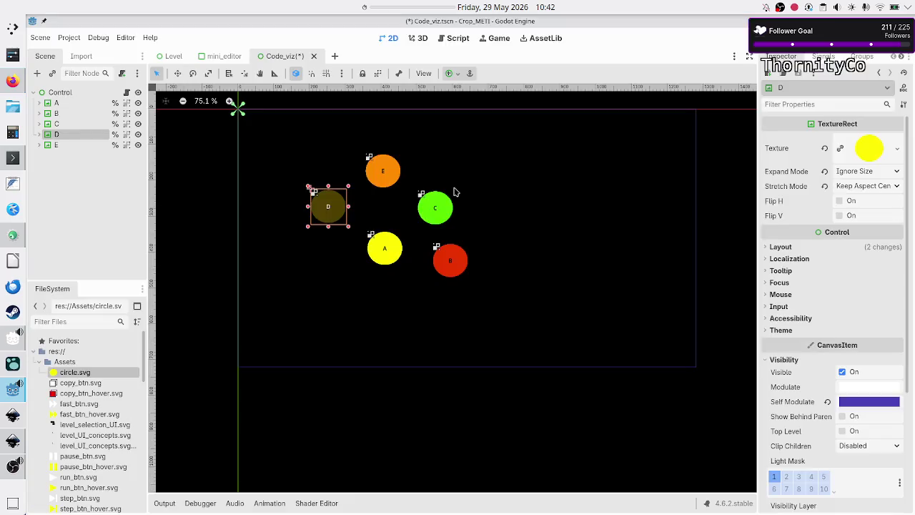
Step: Select line 48 in code_viz.gd and bring up the Canva force sketch
{"action": "left_click", "coordinate": [456, 39]}
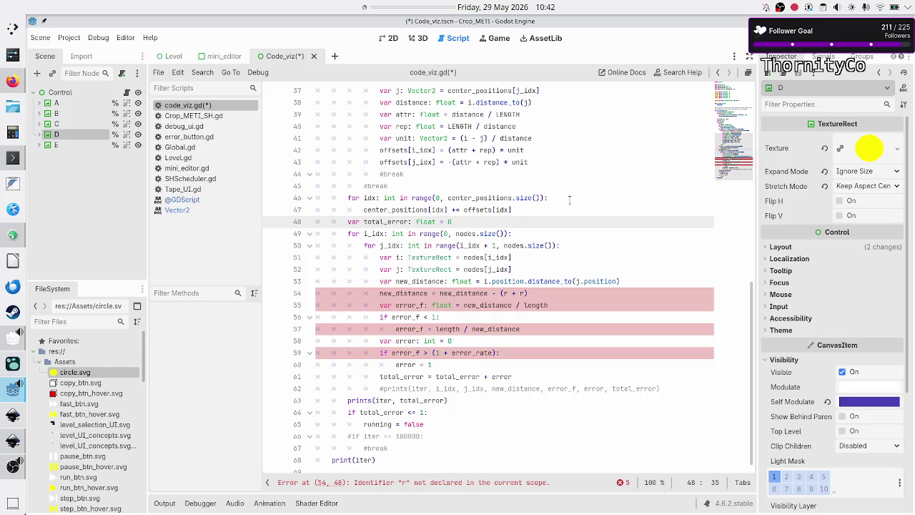
{"action": "key", "text": "Home"}
{"action": "key", "text": "shift+Down"}
{"action": "key", "text": "alt+Tab"}
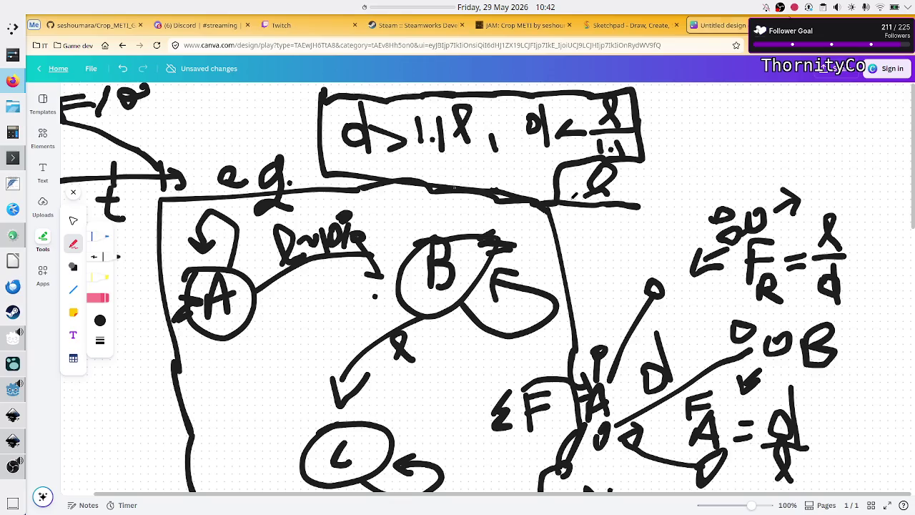
Step: Draw an arrow from circle C to circle A labelled 1, and mark the A–B and B–C arcs
{"action": "scroll", "coordinate": [411, 386], "scroll_direction": "down", "scroll_amount": 1}
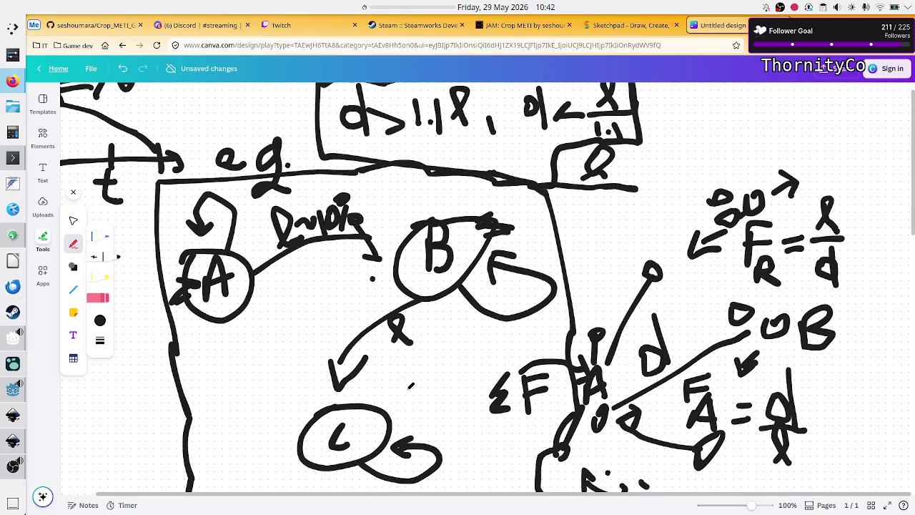
{"action": "mouse_move", "coordinate": [311, 412]}
{"action": "left_mouse_down"}
{"action": "mouse_move", "coordinate": [280, 335]}
{"action": "mouse_move", "coordinate": [247, 314]}
{"action": "mouse_move", "coordinate": [251, 298]}
{"action": "mouse_move", "coordinate": [262, 313]}
{"action": "left_mouse_up"}
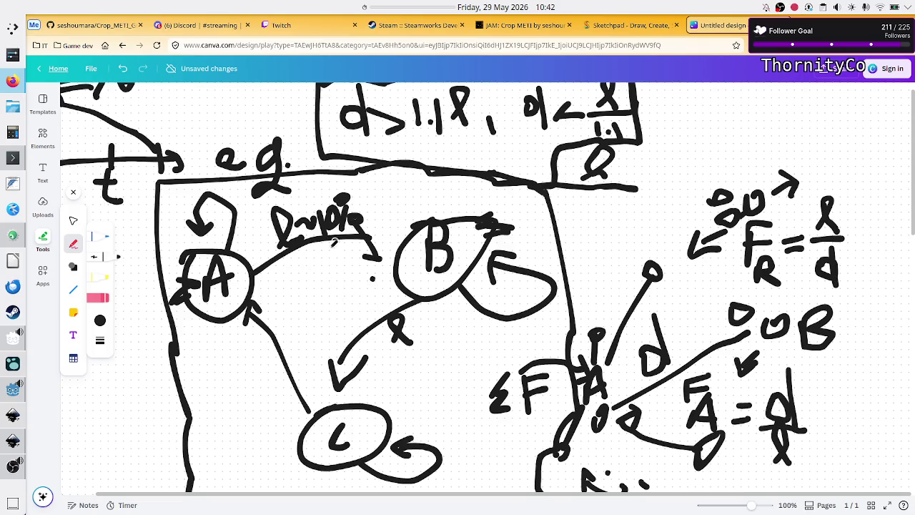
{"action": "mouse_move", "coordinate": [307, 256]}
{"action": "left_mouse_down"}
{"action": "mouse_move", "coordinate": [325, 259]}
{"action": "mouse_move", "coordinate": [308, 257]}
{"action": "left_mouse_up"}
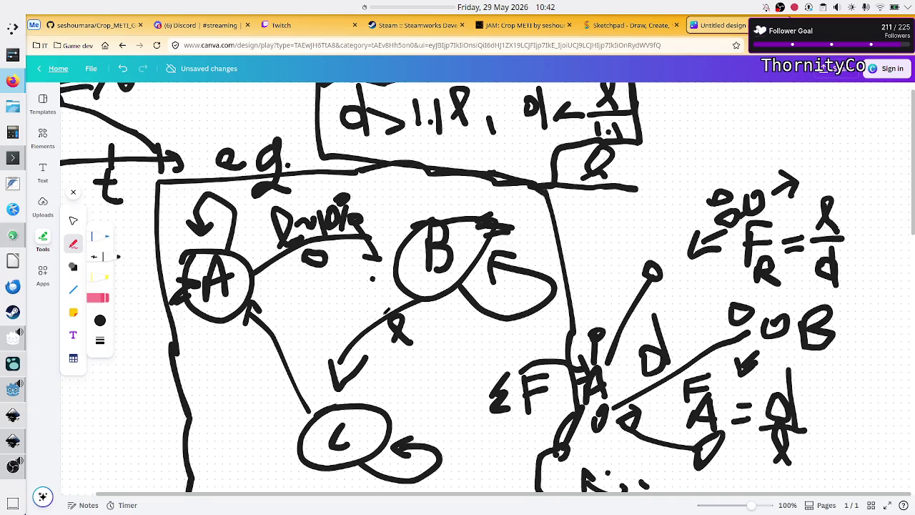
{"action": "mouse_move", "coordinate": [423, 331]}
{"action": "left_mouse_down"}
{"action": "mouse_move", "coordinate": [428, 341]}
{"action": "mouse_move", "coordinate": [450, 336]}
{"action": "mouse_move", "coordinate": [432, 332]}
{"action": "mouse_move", "coordinate": [437, 339]}
{"action": "left_mouse_up"}
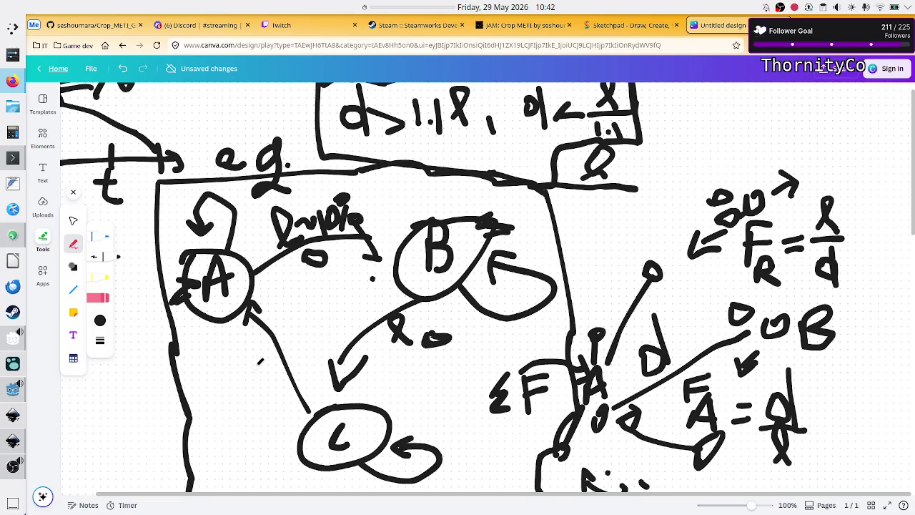
{"action": "left_click_drag", "start_coordinate": [258, 361], "coordinate": [264, 378]}
Step: Handwrite 'D ≤ 1' at the lower left of the sketch
{"action": "mouse_move", "coordinate": [100, 407]}
{"action": "left_mouse_down"}
{"action": "mouse_move", "coordinate": [104, 430]}
{"action": "mouse_move", "coordinate": [114, 406]}
{"action": "left_mouse_up"}
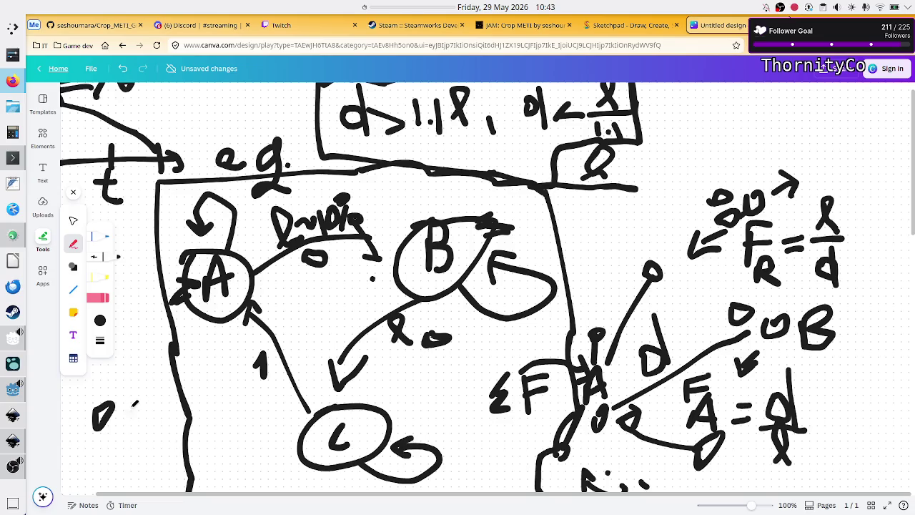
{"action": "mouse_move", "coordinate": [91, 443]}
{"action": "left_mouse_down"}
{"action": "mouse_move", "coordinate": [82, 455]}
{"action": "mouse_move", "coordinate": [98, 463]}
{"action": "left_mouse_up"}
{"action": "left_click_drag", "start_coordinate": [81, 469], "coordinate": [98, 472]}
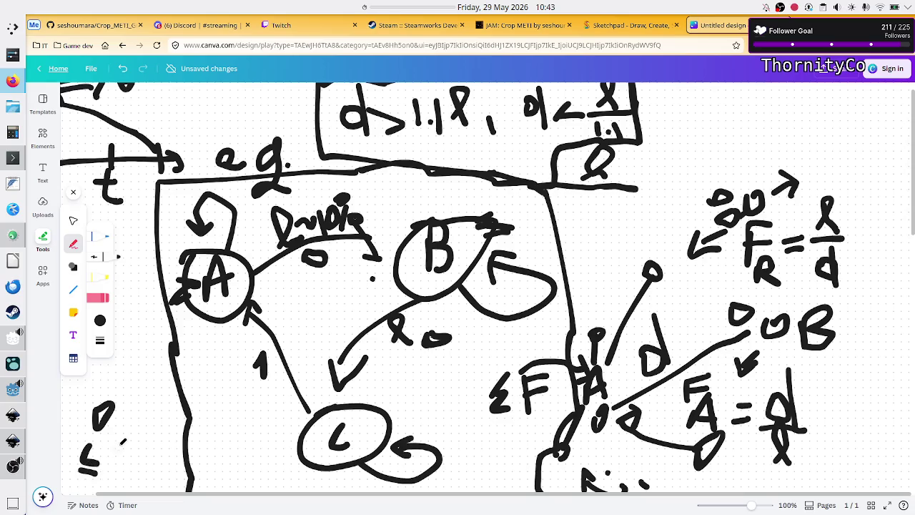
{"action": "mouse_move", "coordinate": [112, 444]}
{"action": "left_mouse_down"}
{"action": "mouse_move", "coordinate": [120, 437]}
{"action": "mouse_move", "coordinate": [117, 469]}
{"action": "left_mouse_up"}
Step: Copy the center_positions loop headers from lines 34–35 of code_viz.gd
{"action": "key", "text": "alt+Tab"}
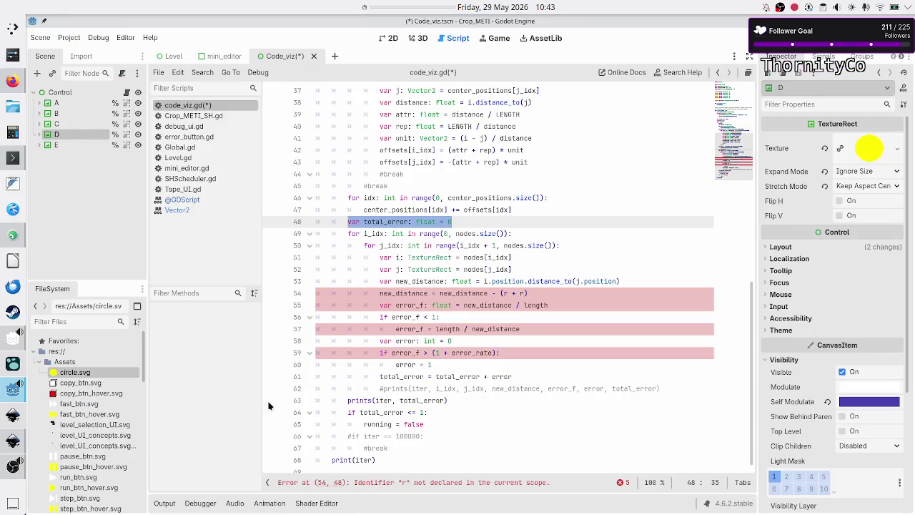
{"action": "left_click", "coordinate": [470, 221]}
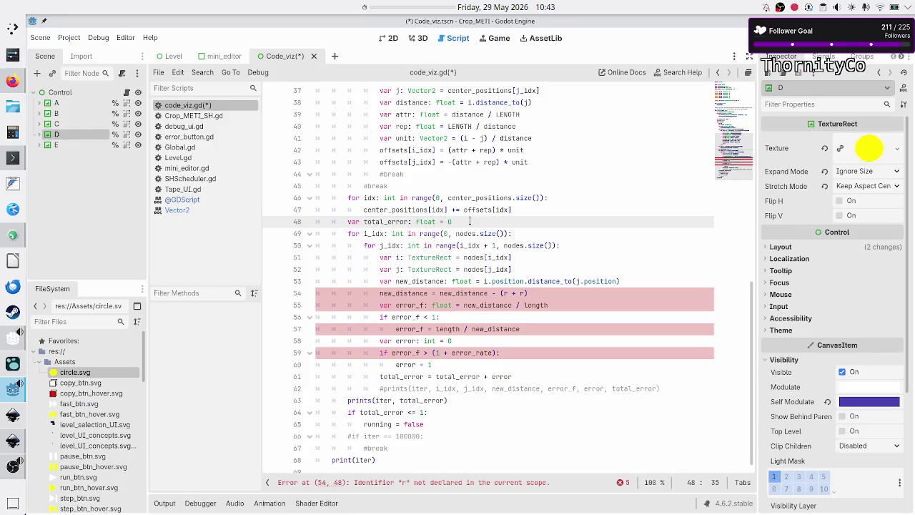
{"action": "key", "text": "Down"}
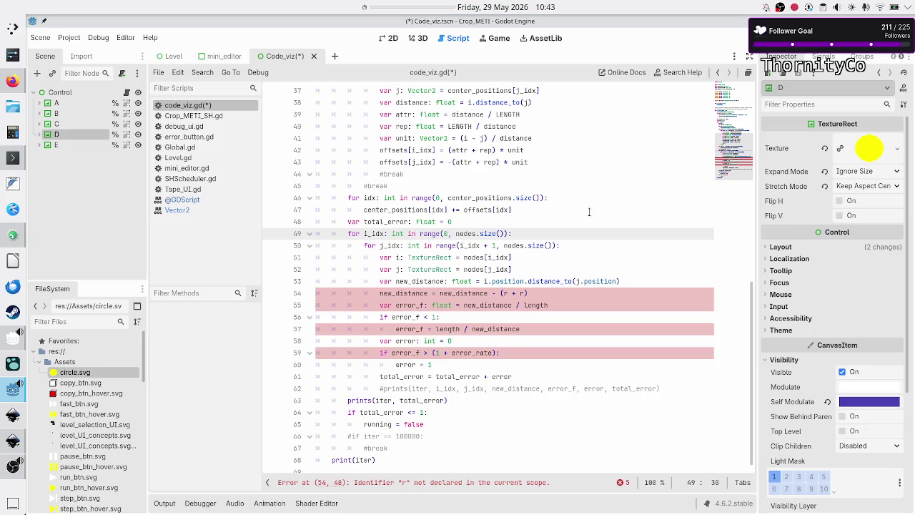
{"action": "scroll", "coordinate": [589, 212], "scroll_direction": "up", "scroll_amount": 5}
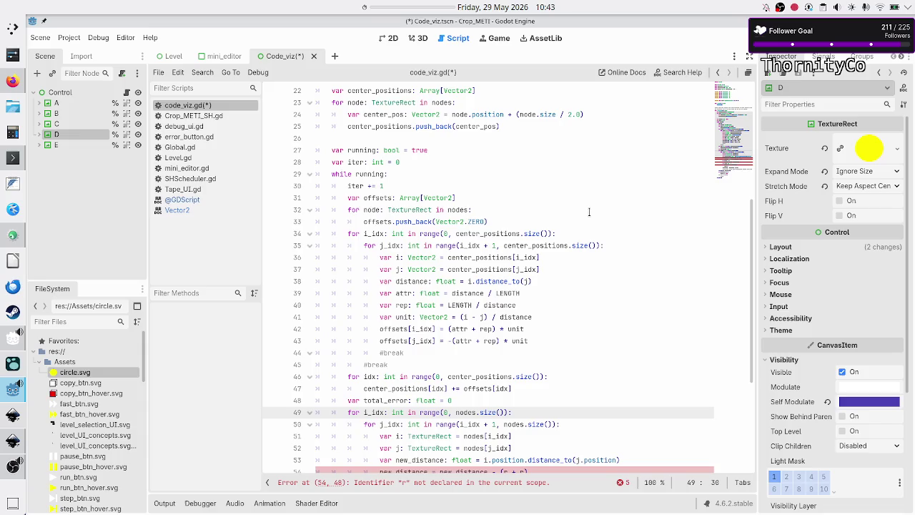
{"action": "key", "text": "Up"}
{"action": "key", "text": "Up"}
{"action": "key", "text": "Up"}
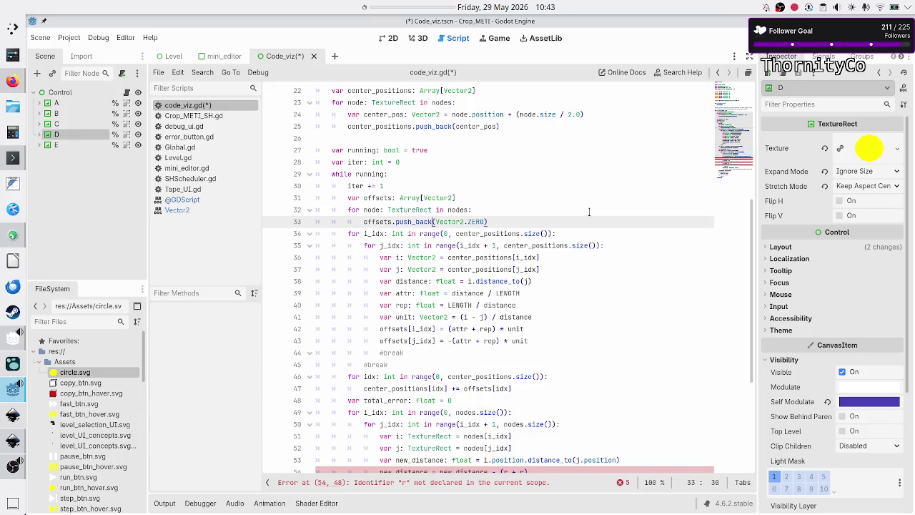
{"action": "key", "text": "Down"}
{"action": "key", "text": "Home"}
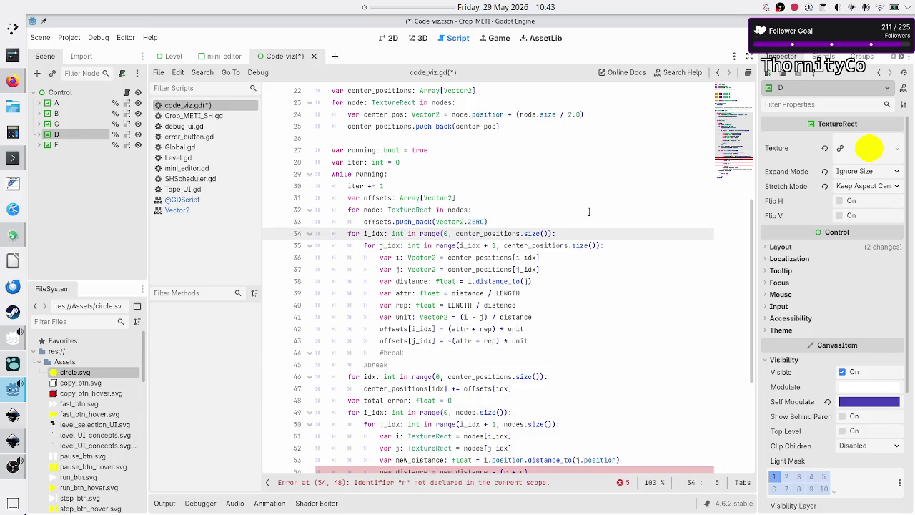
{"action": "key", "text": "shift+Down"}
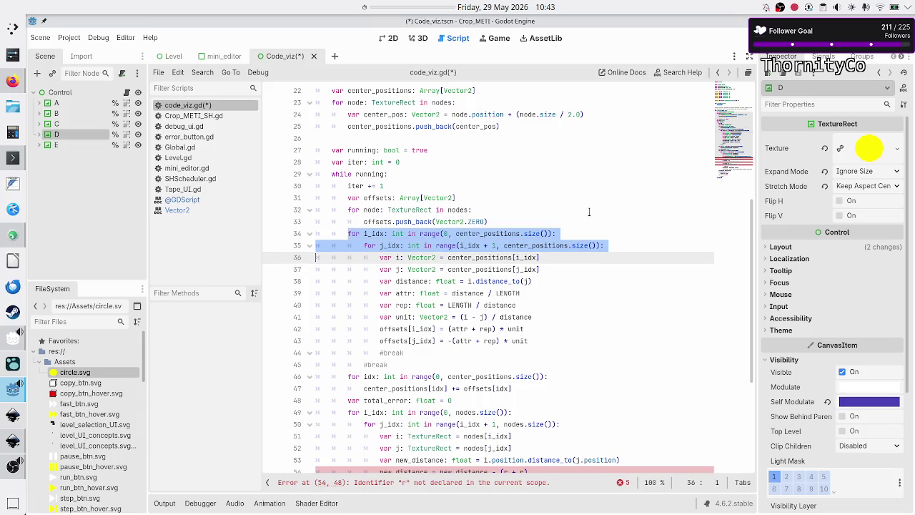
{"action": "key", "text": "shift+End"}
{"action": "key", "text": "ctrl+c"}
Step: Paste them over lines 49–50 so the second loops iterate over center_positions
{"action": "key", "text": "Down"}
{"action": "key", "text": "Down"}
{"action": "key", "text": "Down"}
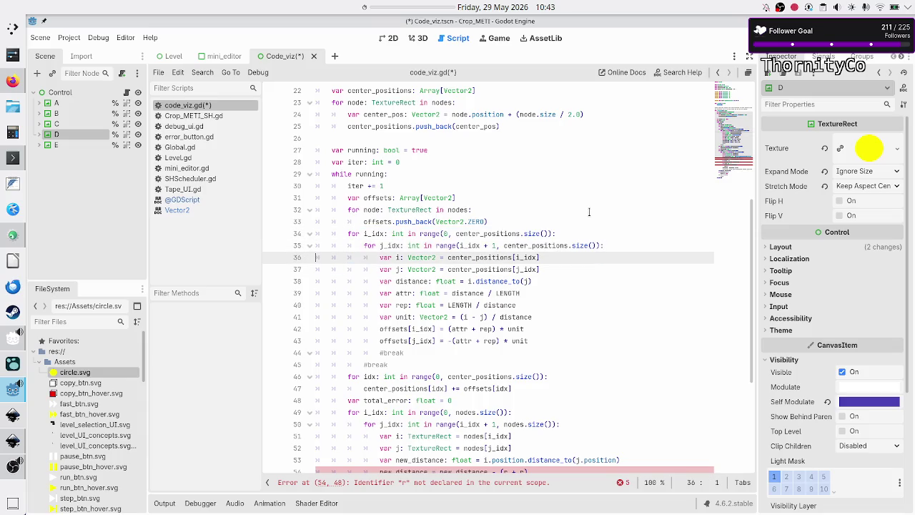
{"action": "key", "text": "Up"}
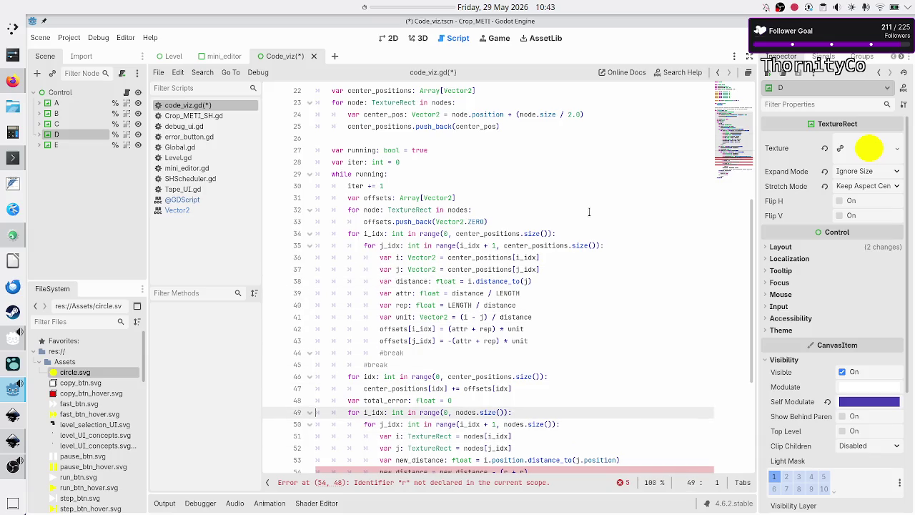
{"action": "key", "text": "shift+Down"}
{"action": "key", "text": "shift+End"}
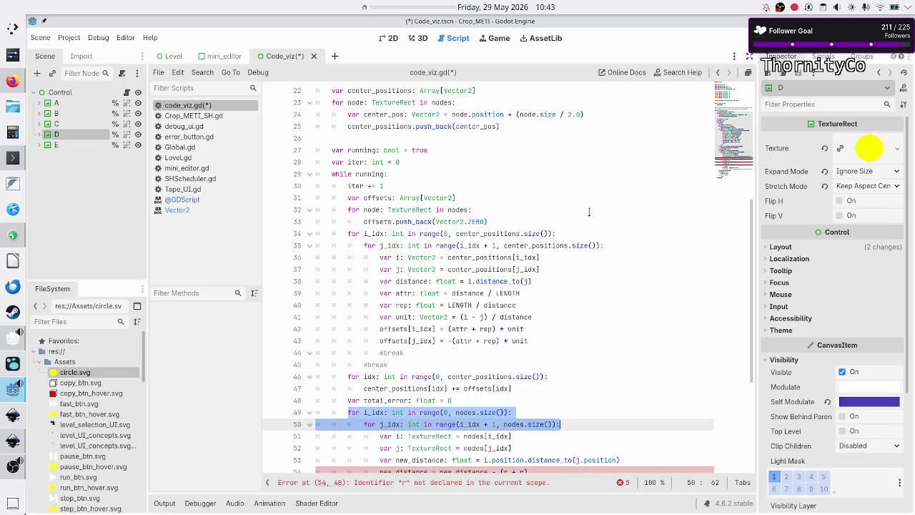
{"action": "key", "text": "ctrl+v"}
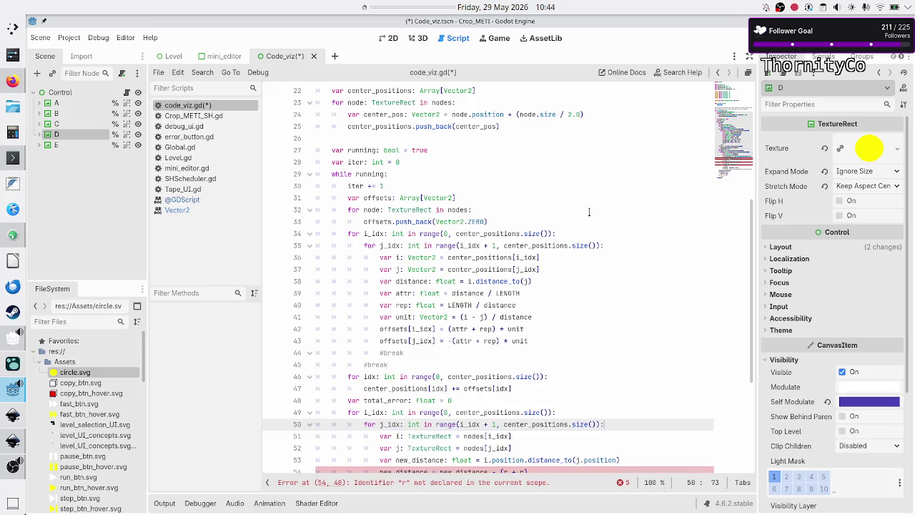
Step: Remove the TextureRect i and j declarations from the second loop body
{"action": "key", "text": "Down"}
{"action": "key", "text": "Down"}
{"action": "key", "text": "Down"}
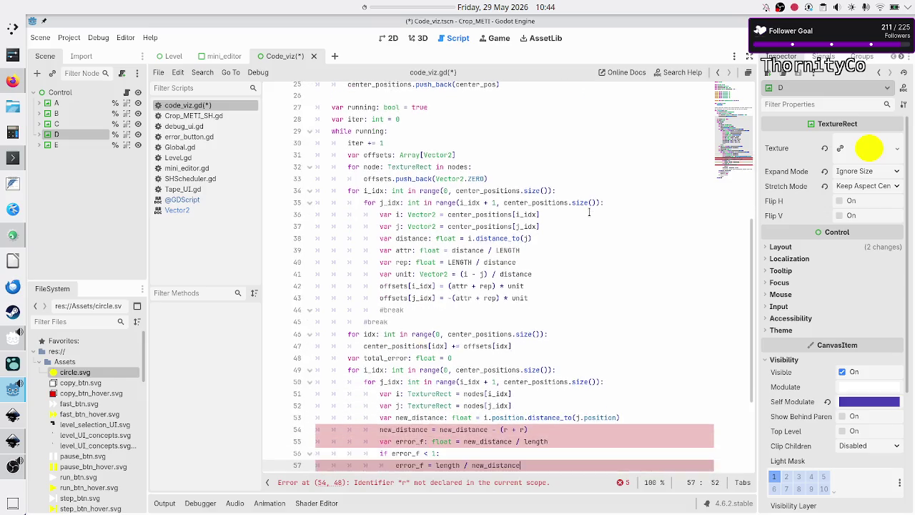
{"action": "key", "text": "Down"}
{"action": "key", "text": "Down"}
{"action": "key", "text": "Down"}
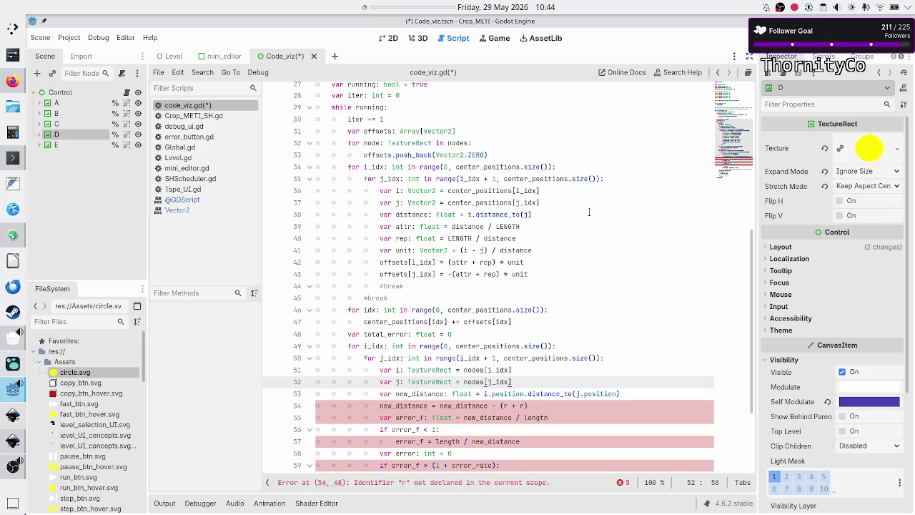
{"action": "key", "text": "Home"}
{"action": "key", "text": "Home"}
{"action": "key", "text": "Up"}
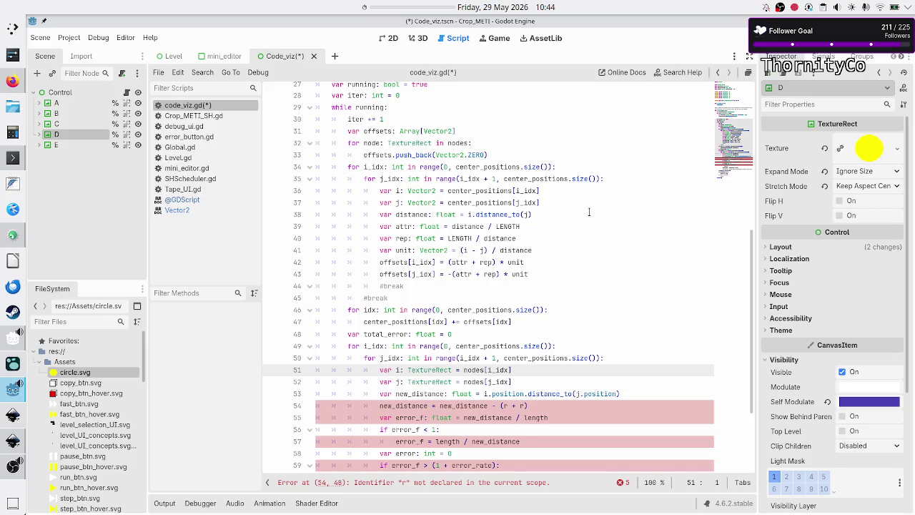
{"action": "key", "text": "shift+Down"}
{"action": "key", "text": "shift+End"}
{"action": "key", "text": "ctrl+x"}
{"action": "key", "text": "Tab"}
{"action": "key", "text": "Tab"}
{"action": "key", "text": "Tab"}
Step: Copy the Vector2 i and j declarations from line 36 into the emptied line
{"action": "key", "text": "Up"}
{"action": "key", "text": "Up"}
{"action": "key", "text": "Up"}
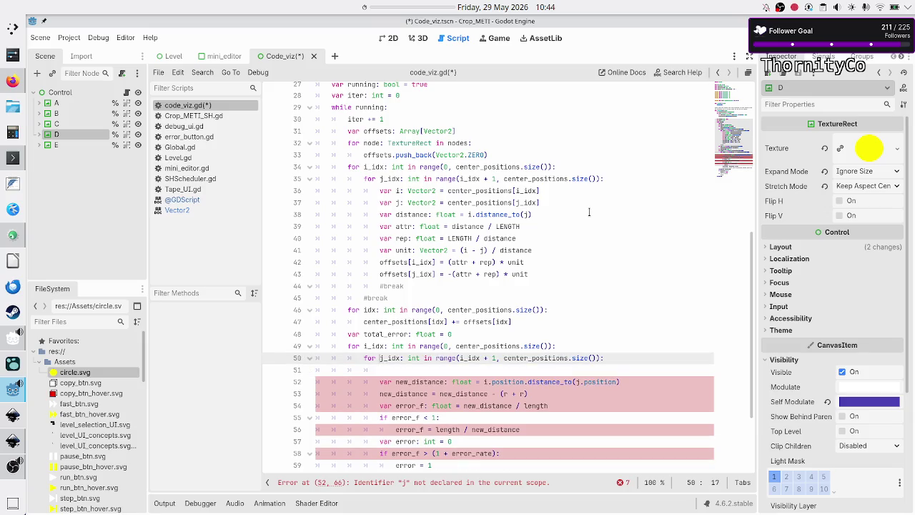
{"action": "key", "text": "shift+Down"}
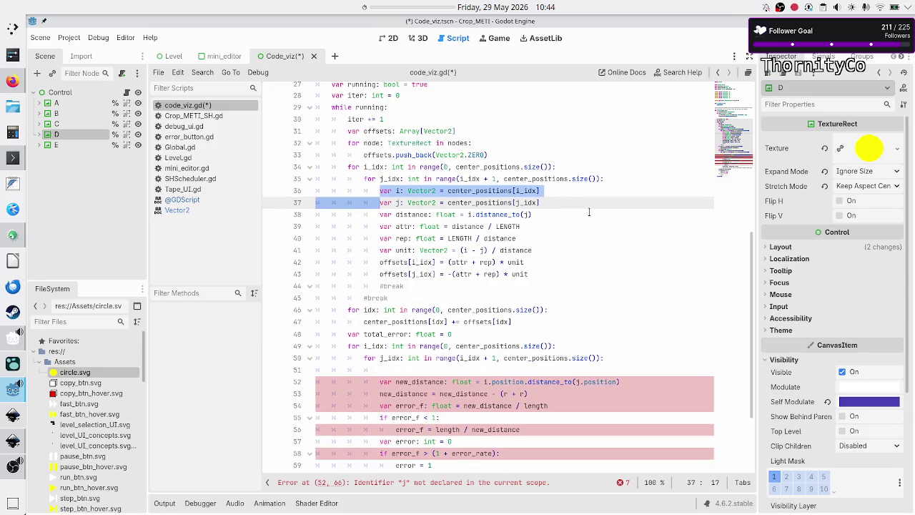
{"action": "key", "text": "shift+End"}
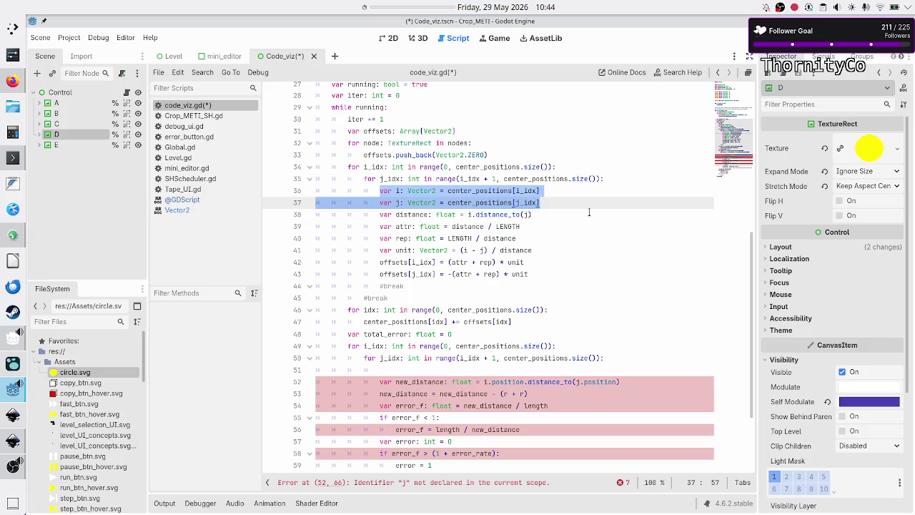
{"action": "key", "text": "Down"}
{"action": "key", "text": "Down"}
{"action": "key", "text": "Down"}
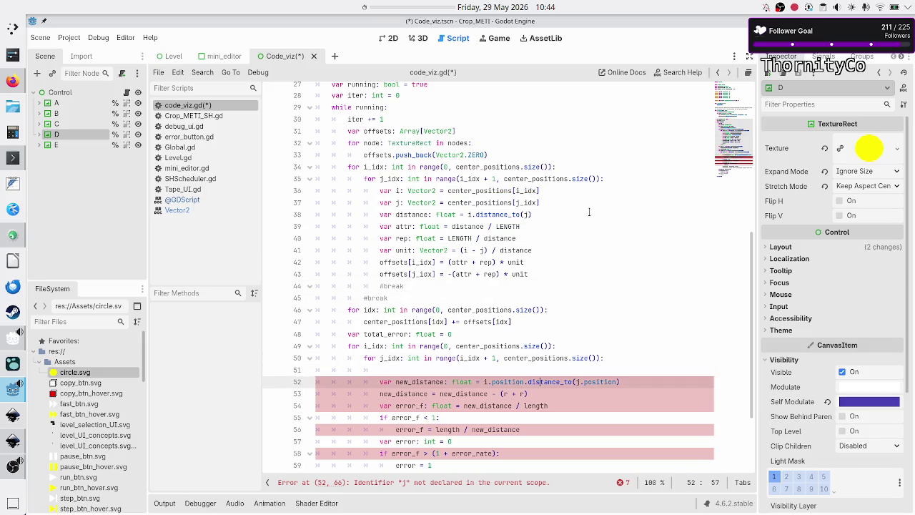
{"action": "key", "text": "Up"}
{"action": "key", "text": "ctrl+v"}
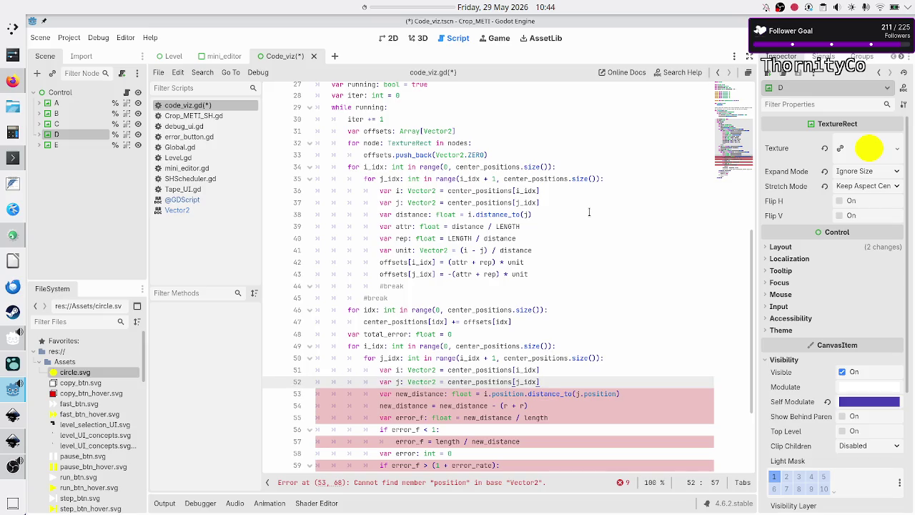
Step: Strip .position from i and j on line 53
{"action": "key", "text": "Down"}
{"action": "key", "text": "Left"}
{"action": "key", "text": "Left"}
{"action": "key", "text": "Left"}
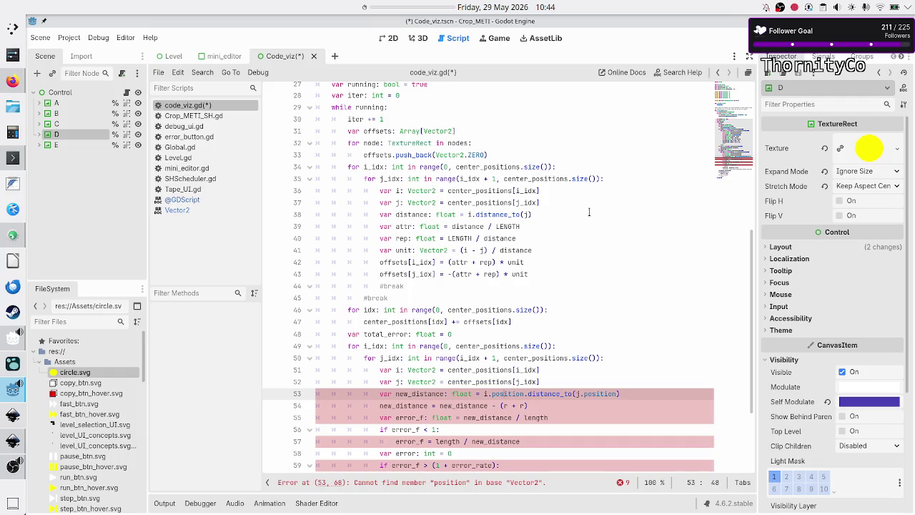
{"action": "key", "text": "Left"}
{"action": "key", "text": "Left"}
{"action": "key", "text": "Left"}
{"action": "key", "text": "Right"}
{"action": "key", "text": "Right"}
{"action": "key", "text": "Right"}
{"action": "key", "text": "BackSpace"}
{"action": "key", "text": "BackSpace"}
{"action": "key", "text": "BackSpace"}
{"action": "key", "text": "Right"}
{"action": "key", "text": "Right"}
{"action": "key", "text": "Right"}
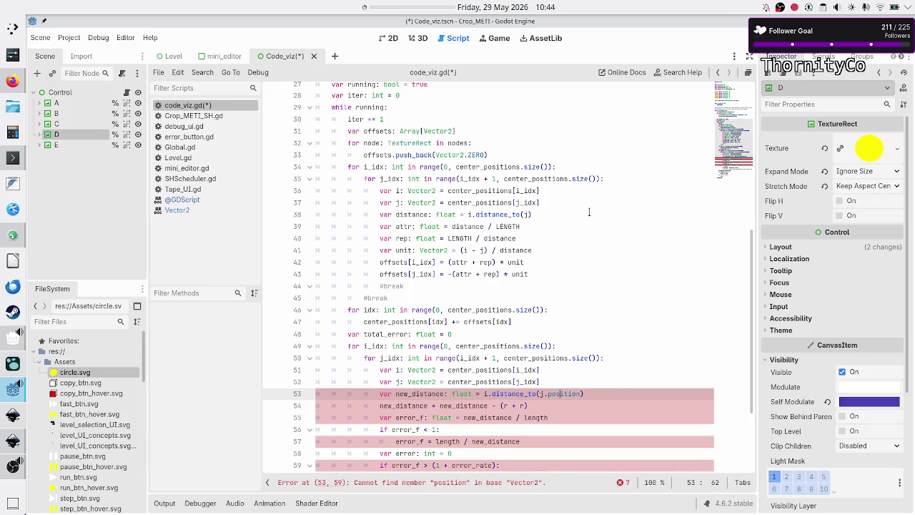
{"action": "key", "text": "BackSpace"}
{"action": "key", "text": "BackSpace"}
{"action": "key", "text": "BackSpace"}
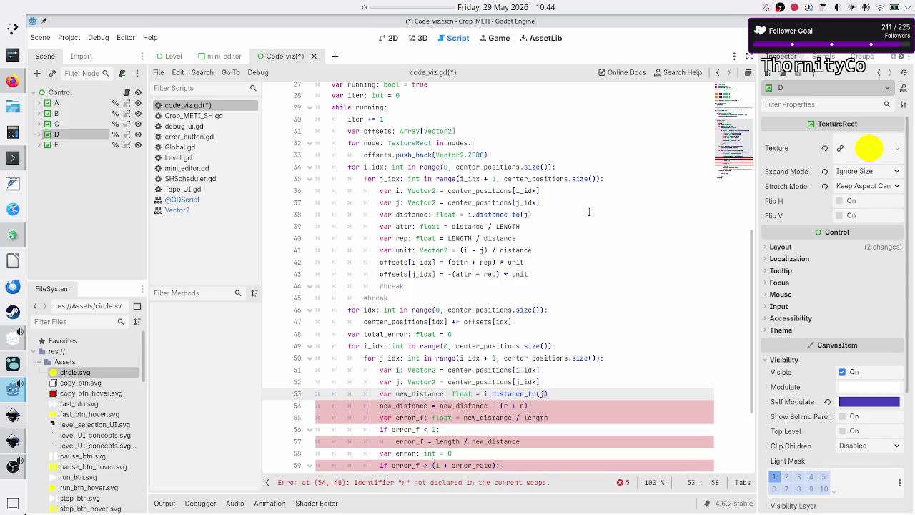
Step: Delete line 54 'new_distance = new_distance - (r + r)' along with its empty line
{"action": "key", "text": "Up"}
{"action": "key", "text": "Up"}
{"action": "key", "text": "Up"}
{"action": "key", "text": "Up"}
{"action": "key", "text": "Down"}
{"action": "key", "text": "Down"}
{"action": "key", "text": "Home"}
{"action": "key", "text": "shift+End"}
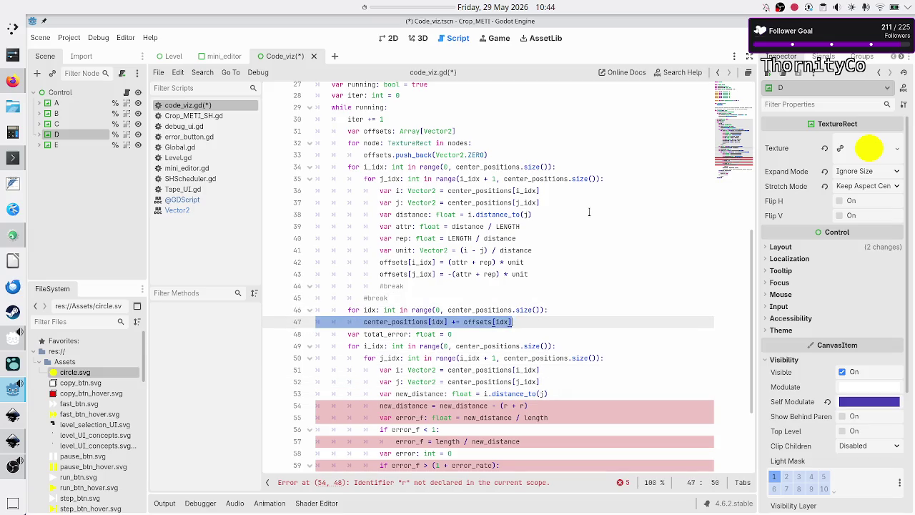
{"action": "key", "text": "Down"}
{"action": "key", "text": "Down"}
{"action": "key", "text": "Down"}
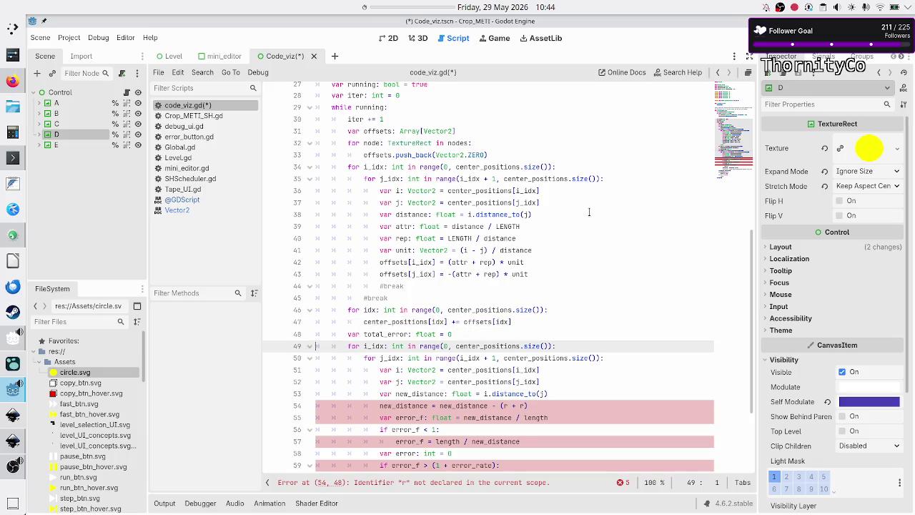
{"action": "key", "text": "Home"}
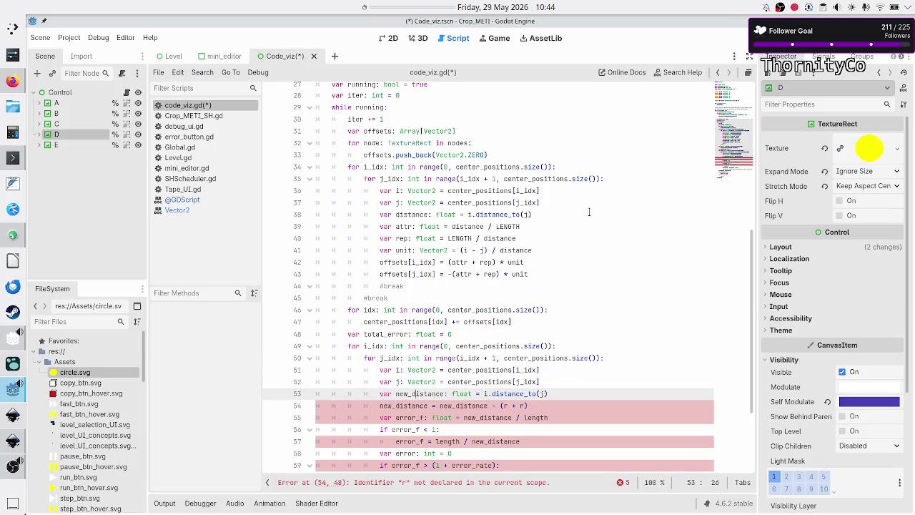
{"action": "key", "text": "End"}
{"action": "key", "text": "Right"}
{"action": "key", "text": "Right"}
{"action": "key", "text": "Right"}
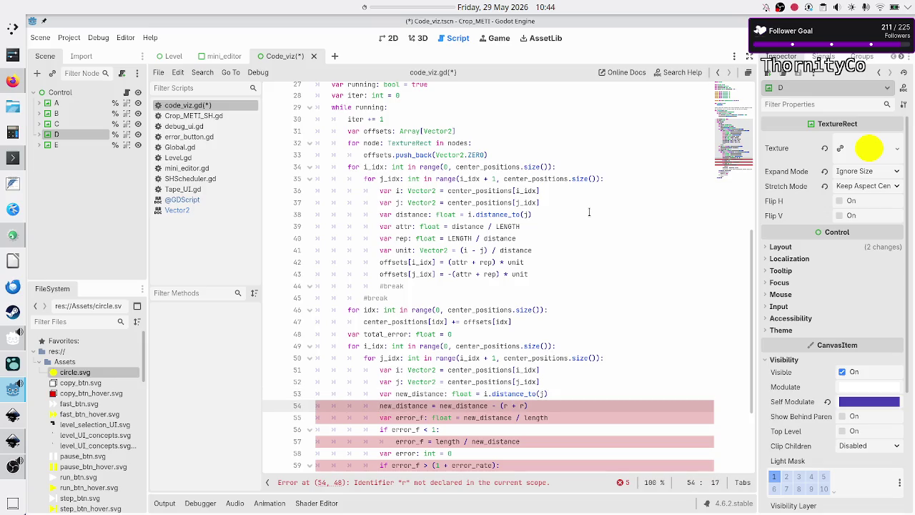
{"action": "key", "text": "shift+End"}
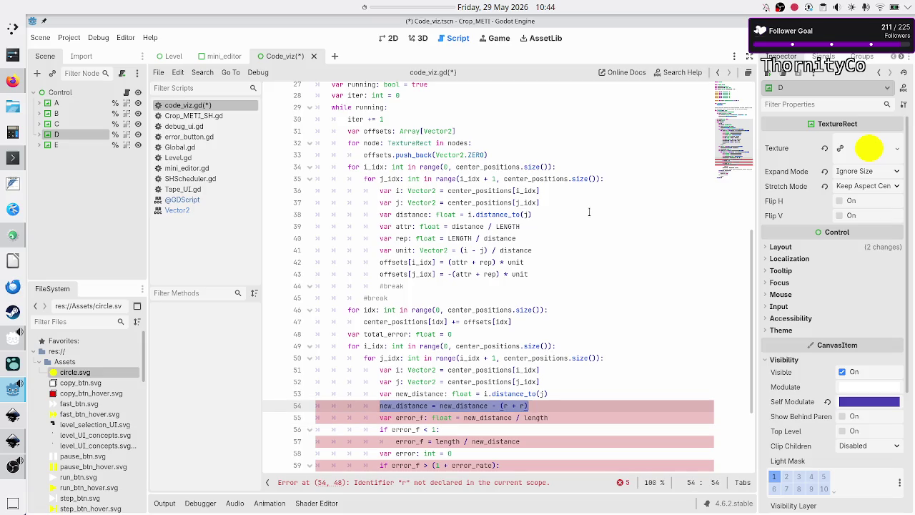
{"action": "key", "text": "BackSpace"}
{"action": "key", "text": "BackSpace"}
{"action": "key", "text": "BackSpace"}
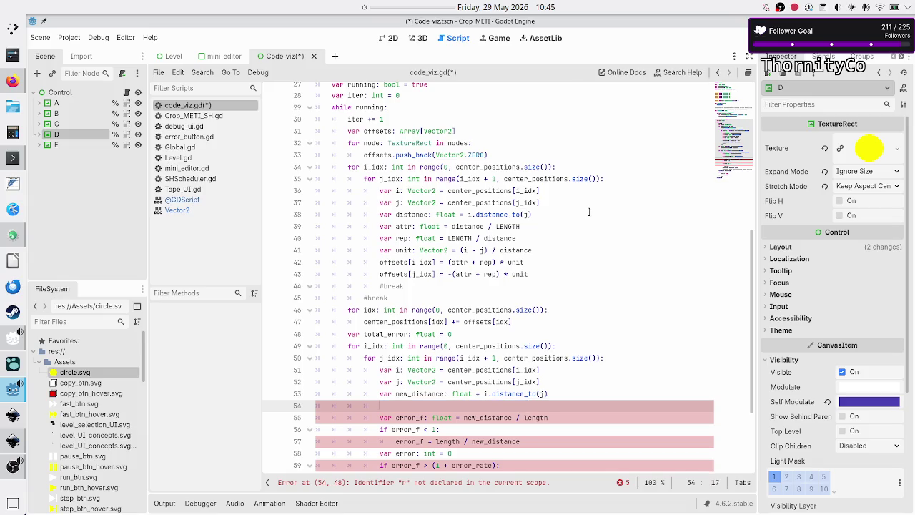
{"action": "key", "text": "BackSpace"}
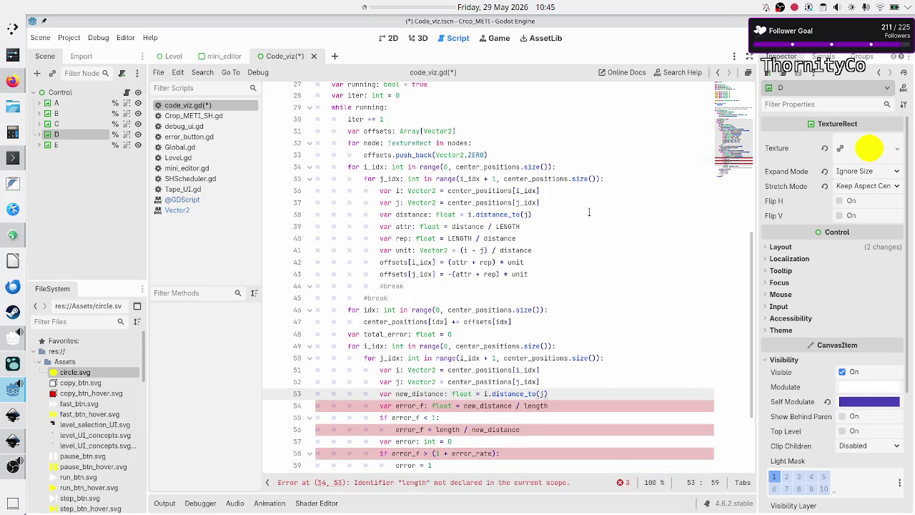
{"action": "scroll", "coordinate": [418, 217], "scroll_direction": "up", "scroll_amount": 4}
Step: Replace lowercase length with the LENGTH constant on line 54
{"action": "scroll", "coordinate": [418, 217], "scroll_direction": "up", "scroll_amount": 5}
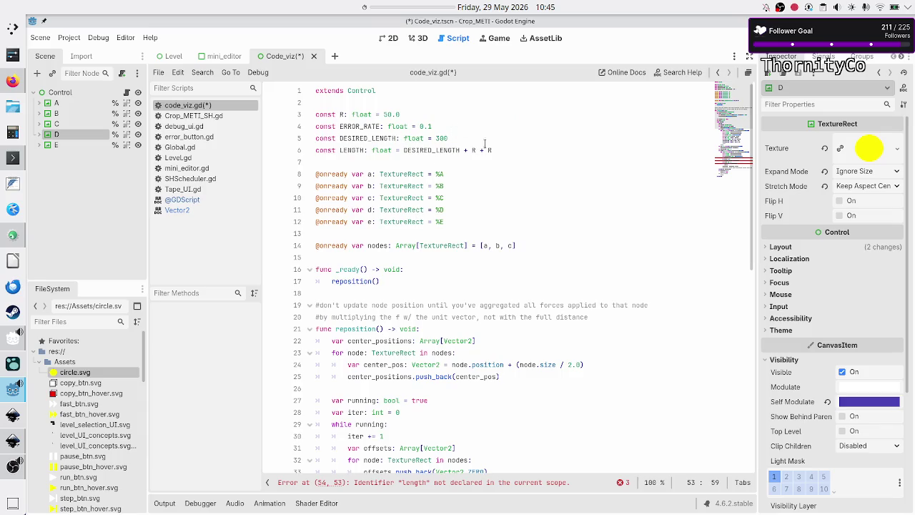
{"action": "scroll", "coordinate": [566, 193], "scroll_direction": "down", "scroll_amount": 12}
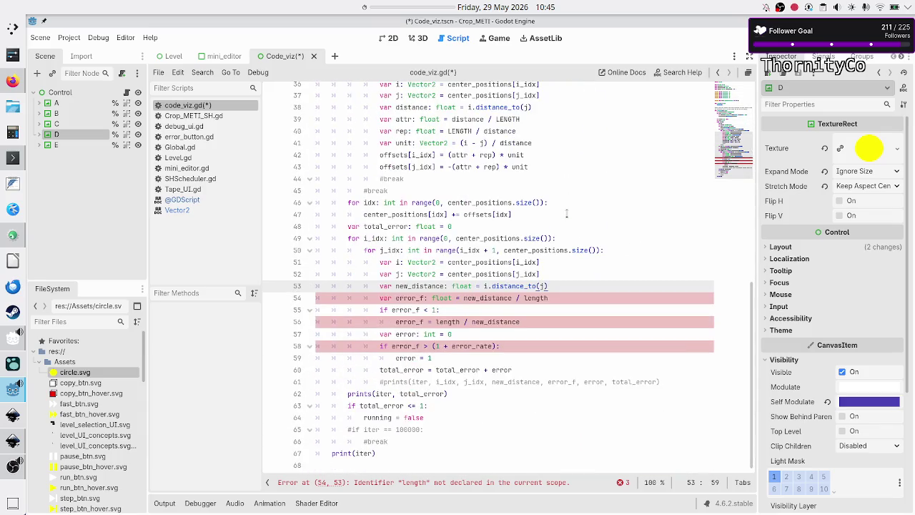
{"action": "key", "text": "Right"}
{"action": "key", "text": "Left"}
{"action": "key", "text": "Right"}
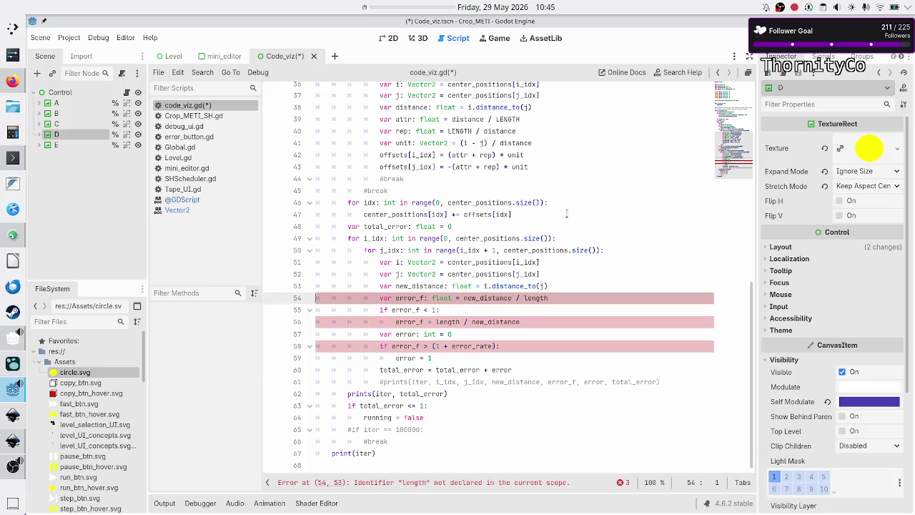
{"action": "key", "text": "End"}
{"action": "key", "text": "ctrl+Left"}
{"action": "key", "text": "ctrl+Left"}
{"action": "key", "text": "ctrl+Left"}
{"action": "key", "text": "End"}
{"action": "key", "text": "ctrl+Left"}
{"action": "key", "text": "BackSpace"}
{"action": "key", "text": "BackSpace"}
{"action": "key", "text": "BackSpace"}
{"action": "type", "text": "LENG"}
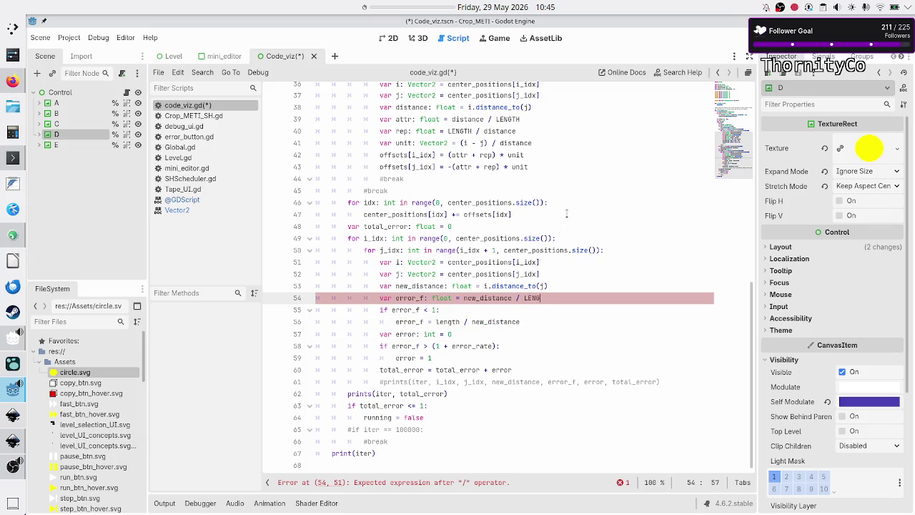
{"action": "type", "text": "TH"}
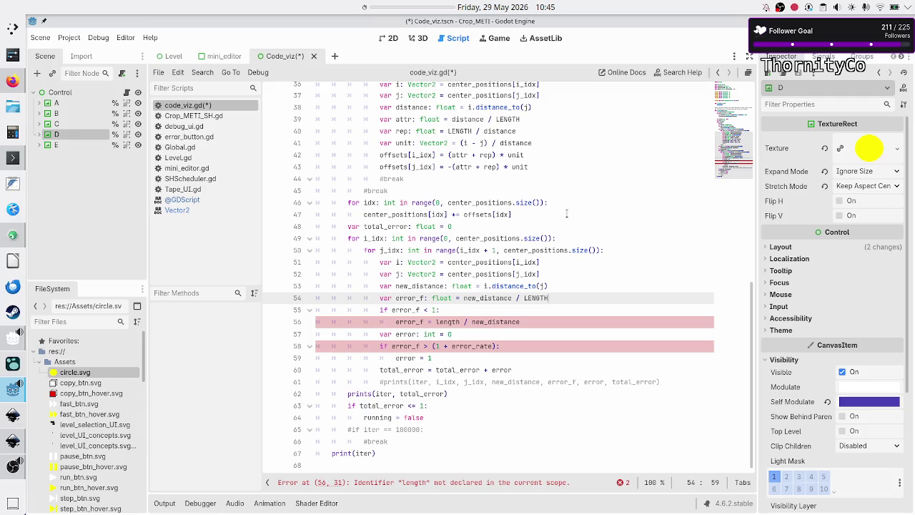
{"action": "key", "text": "shift+Left"}
{"action": "key", "text": "shift+Left"}
{"action": "key", "text": "shift+Left"}
{"action": "key", "text": "Left"}
{"action": "key", "text": "Left"}
{"action": "key", "text": "Left"}
{"action": "key", "text": "shift+Right"}
{"action": "key", "text": "shift+Right"}
{"action": "key", "text": "shift+Right"}
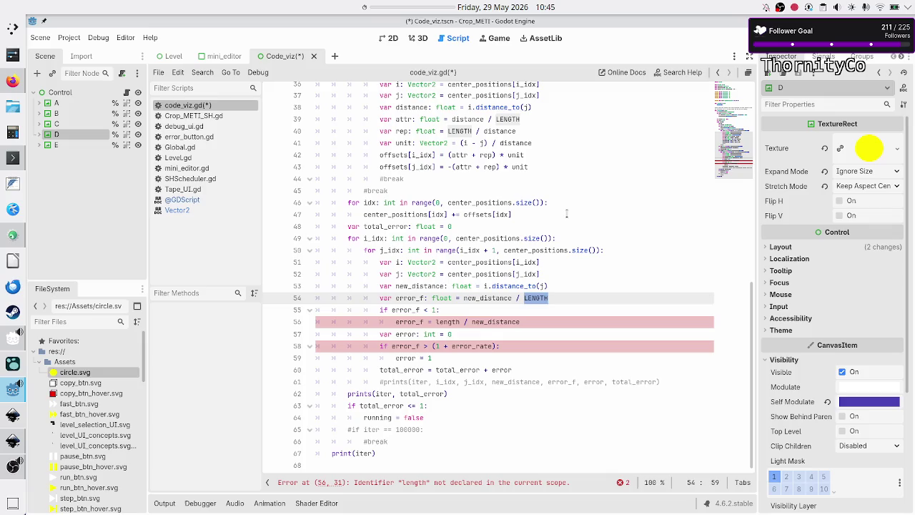
Step: Replace lowercase length with LENGTH on line 56
{"action": "key", "text": "Down"}
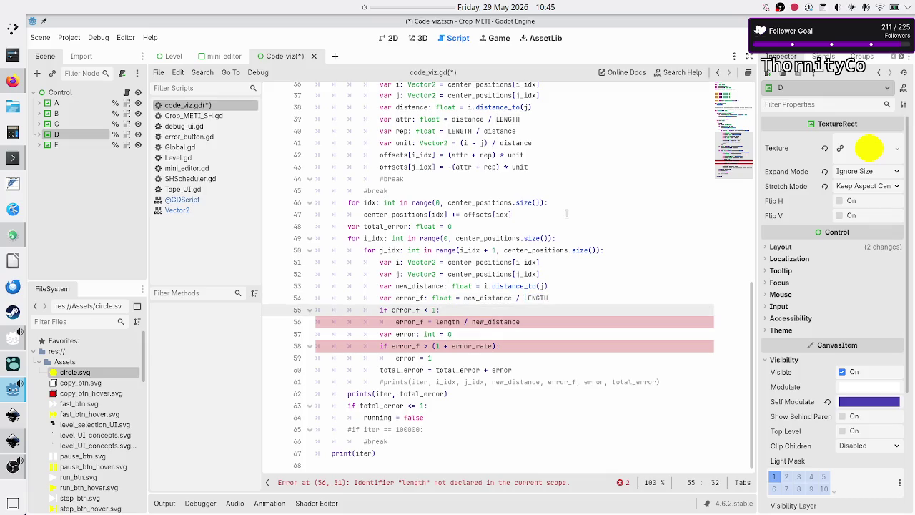
{"action": "key", "text": "Right"}
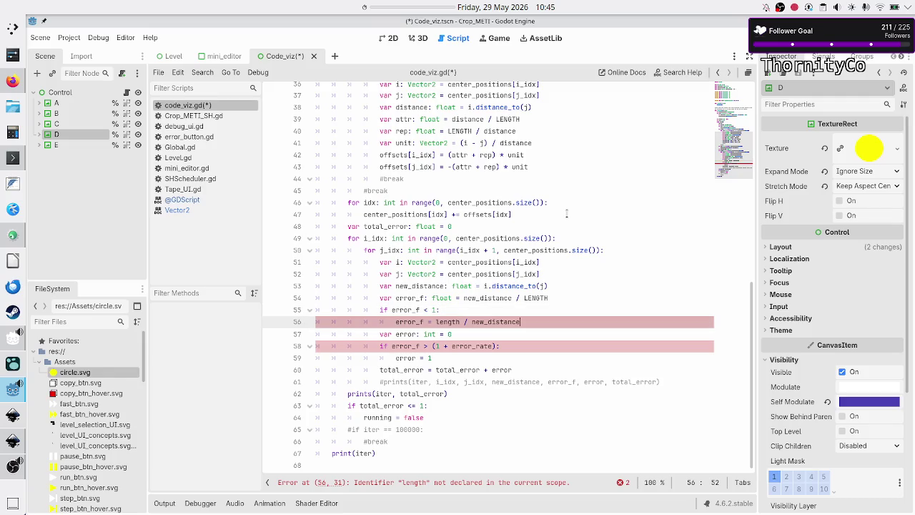
{"action": "key", "text": "Right"}
{"action": "key", "text": "Right"}
{"action": "key", "text": "Right"}
{"action": "key", "text": "BackSpace"}
{"action": "key", "text": "BackSpace"}
{"action": "key", "text": "BackSpace"}
{"action": "key", "text": "BackSpace"}
{"action": "type", "text": "LENGTH"}
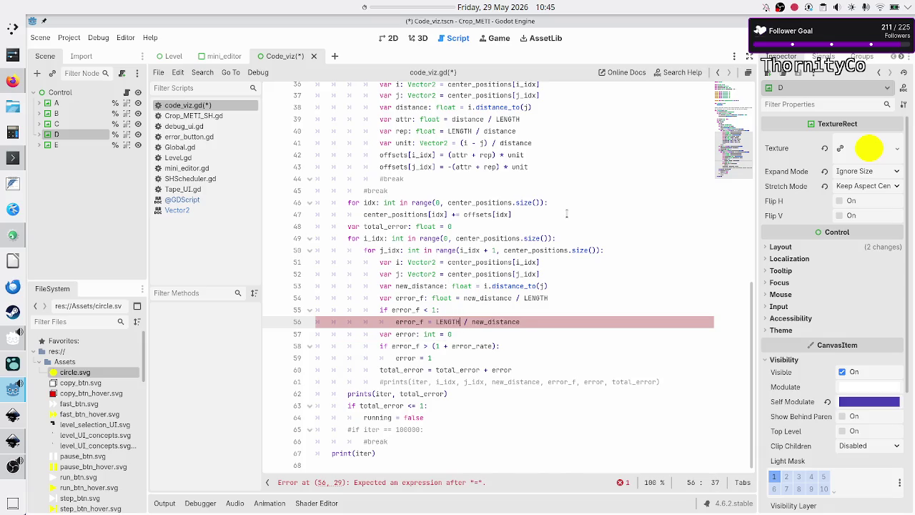
{"action": "key", "text": "Escape"}
{"action": "key", "text": "Down"}
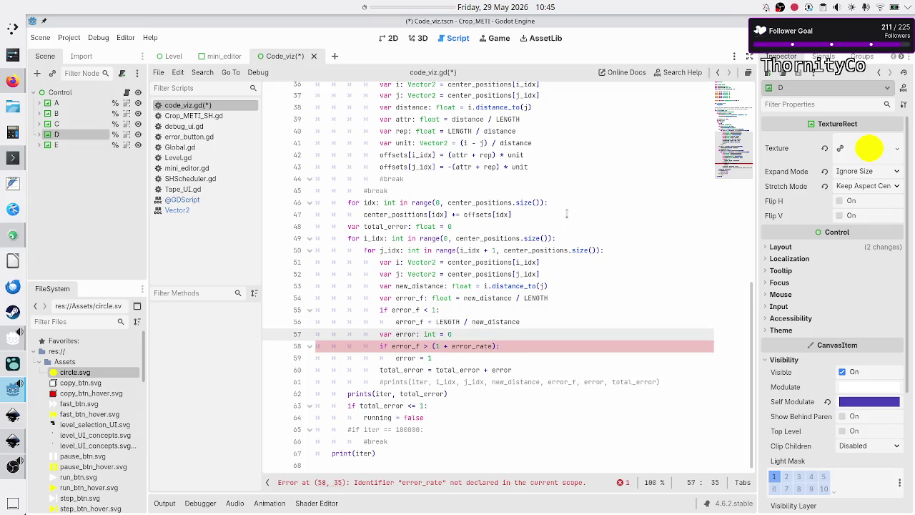
Step: Change error_rate on line 58 to the ERROR_RATE constant via autocomplete
{"action": "key", "text": "Left"}
{"action": "key", "text": "shift+Left"}
{"action": "key", "text": "shift+Left"}
{"action": "key", "text": "shift+Left"}
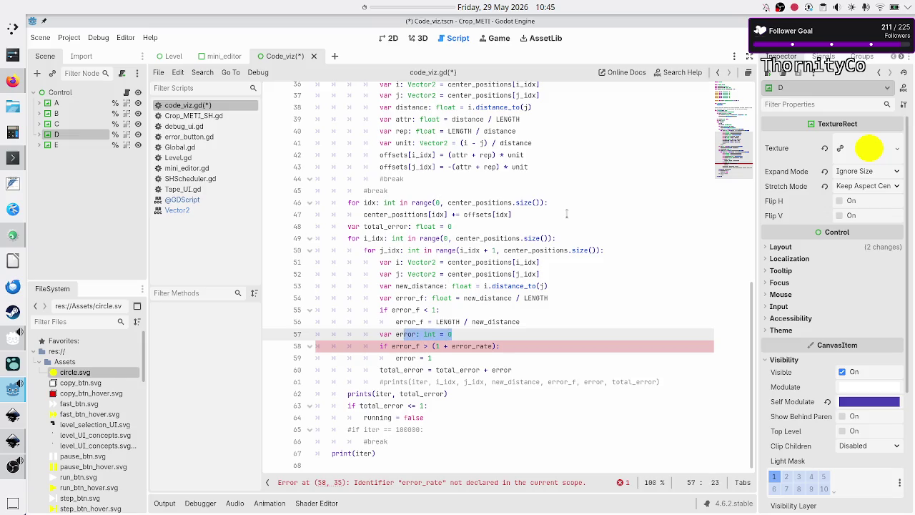
{"action": "key", "text": "Down"}
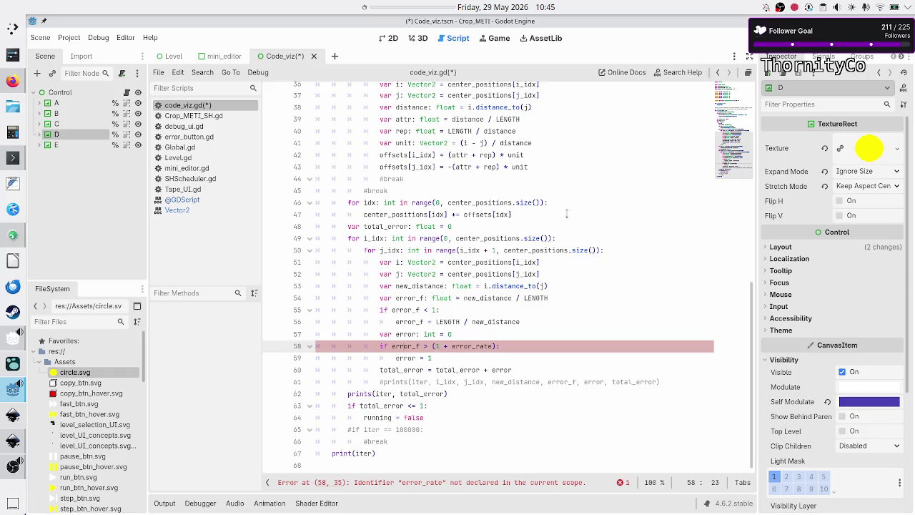
{"action": "key", "text": "Right"}
{"action": "key", "text": "Right"}
{"action": "key", "text": "Right"}
{"action": "key", "text": "BackSpace"}
{"action": "key", "text": "BackSpace"}
{"action": "key", "text": "BackSpace"}
{"action": "left_click_drag", "start_coordinate": [444, 322], "coordinate": [493, 322]}
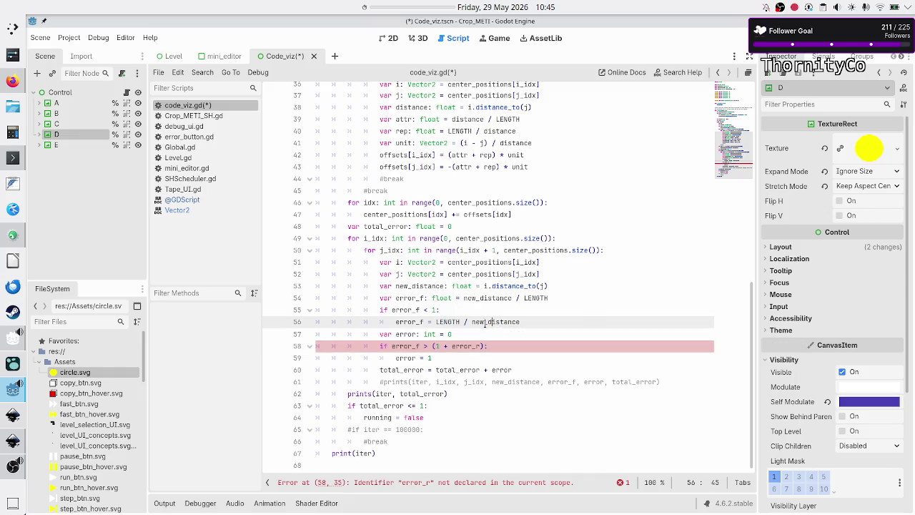
{"action": "double_click", "coordinate": [486, 322]}
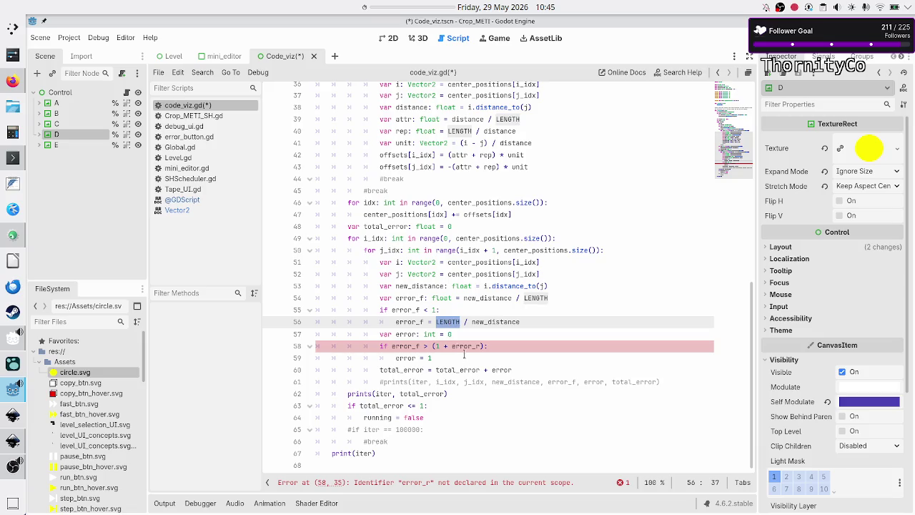
{"action": "left_click", "coordinate": [464, 346]}
{"action": "key", "text": "Right"}
{"action": "key", "text": "Right"}
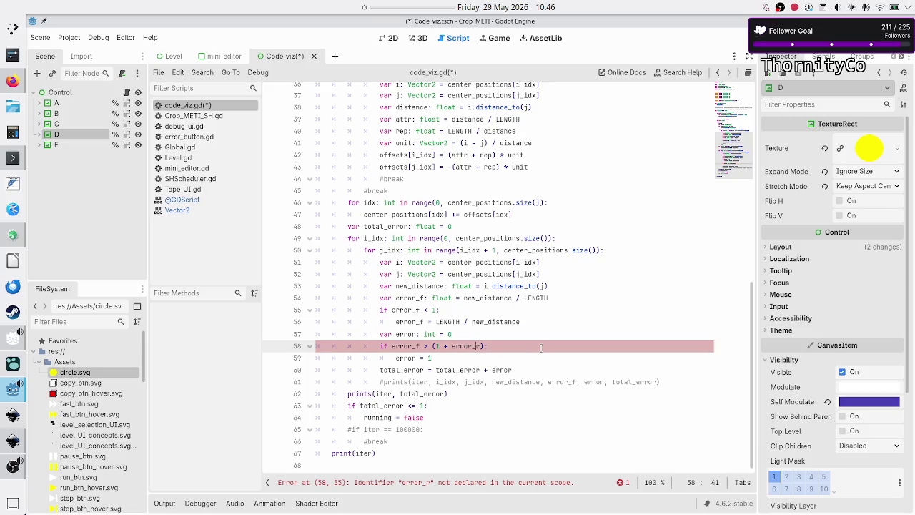
{"action": "key", "text": "BackSpace"}
{"action": "key", "text": "BackSpace"}
{"action": "key", "text": "BackSpace"}
{"action": "type", "text": "E"}
{"action": "type", "text": "R"}
{"action": "key", "text": "Return"}
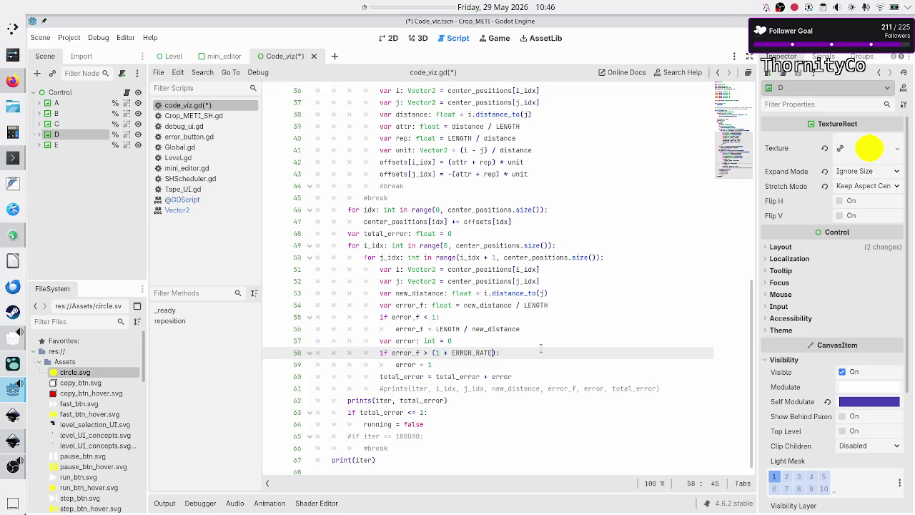
{"action": "key", "text": "Down"}
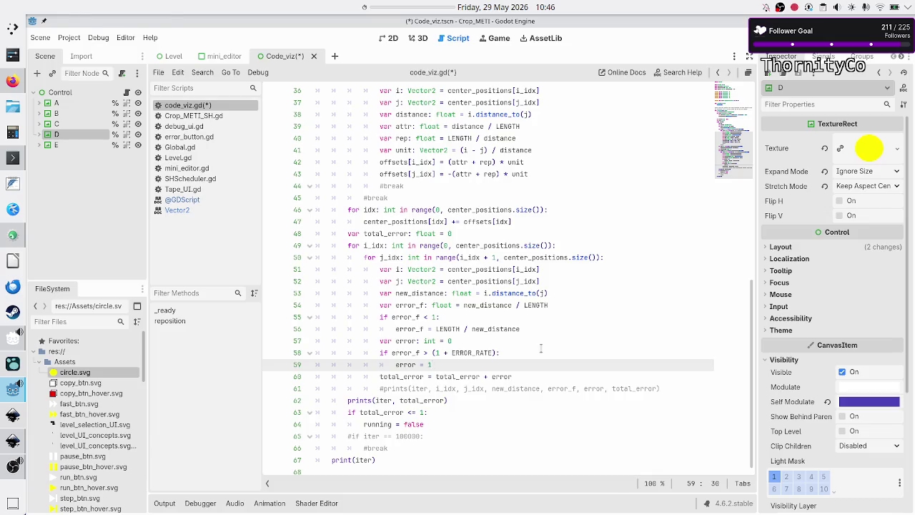
Step: Review the reposition loop on lines 60–65 against the Canva sketch, checking uses of running
{"action": "key", "text": "alt+Tab"}
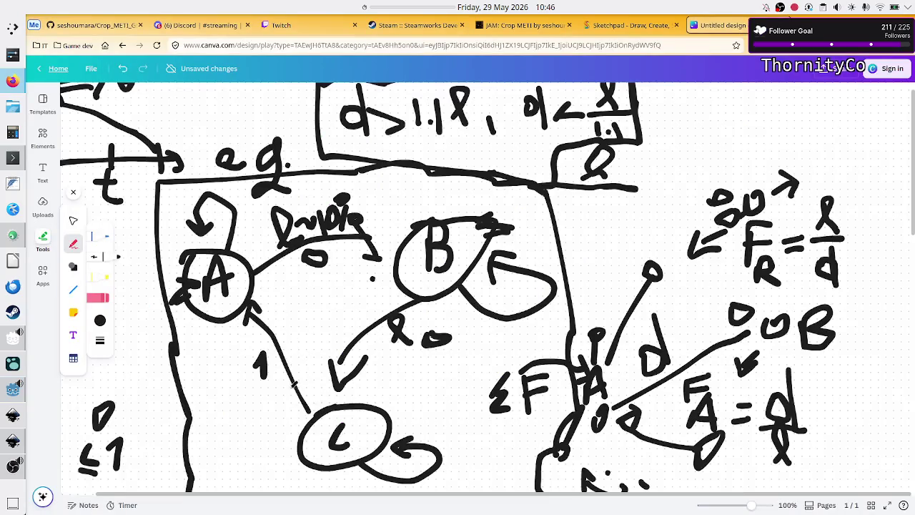
{"action": "key", "text": "alt+Tab"}
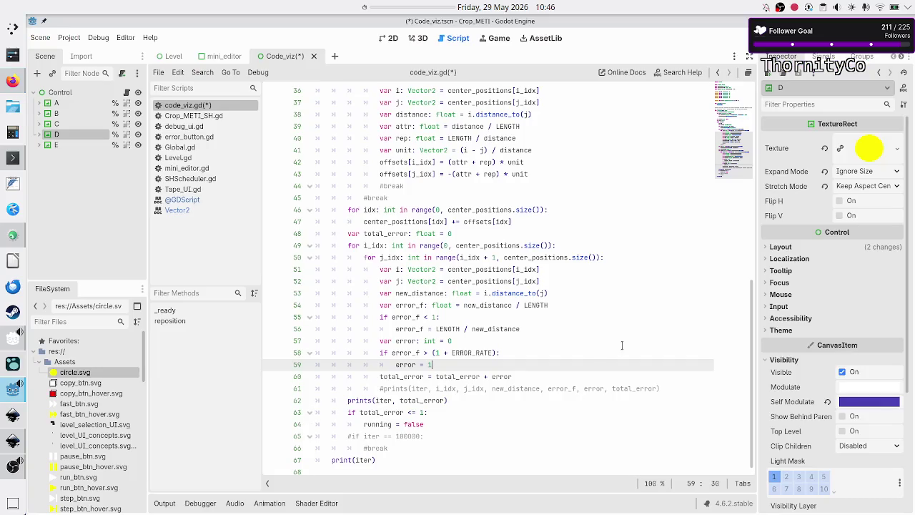
{"action": "key", "text": "alt+Tab"}
{"action": "key", "text": "alt+Tab"}
{"action": "key", "text": "Down"}
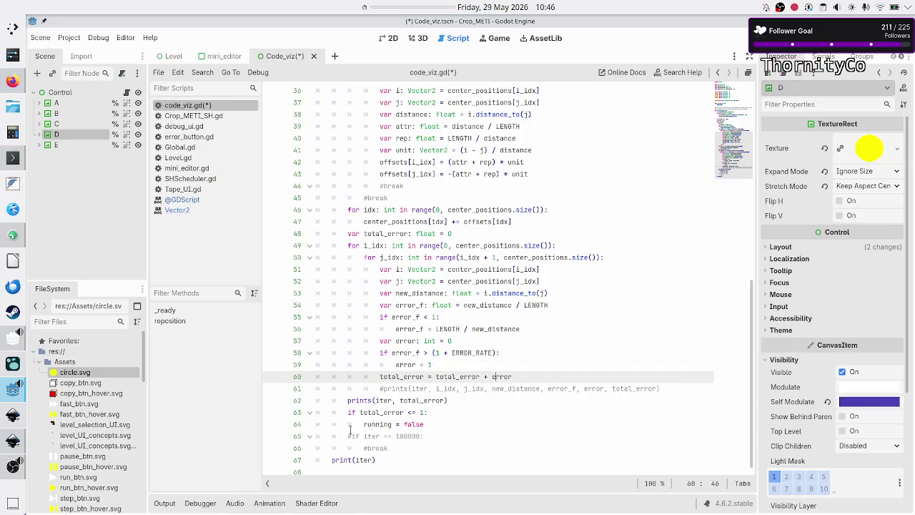
{"action": "key", "text": "shift+Left"}
{"action": "key", "text": "Down"}
{"action": "key", "text": "Down"}
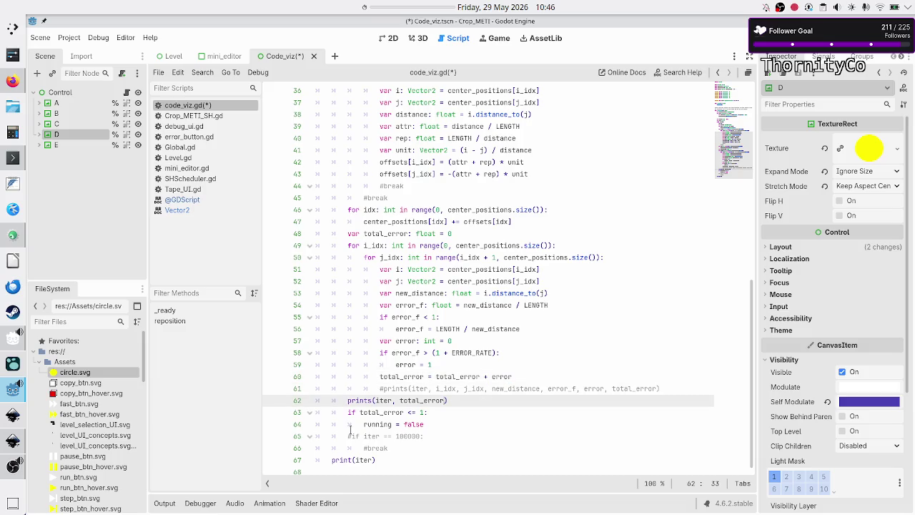
{"action": "key", "text": "Left"}
{"action": "key", "text": "Left"}
{"action": "key", "text": "Left"}
{"action": "key", "text": "Down"}
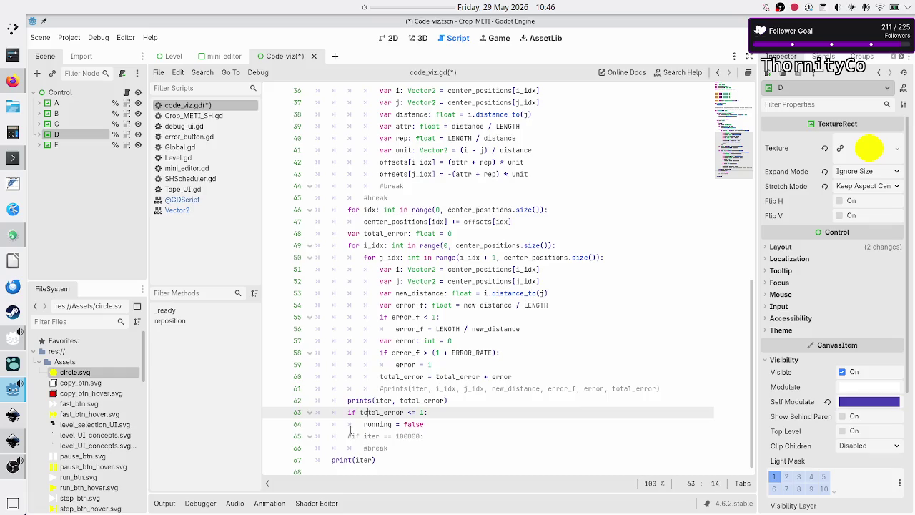
{"action": "key", "text": "Down"}
{"action": "key", "text": "Right"}
{"action": "key", "text": "Right"}
{"action": "key", "text": "Right"}
{"action": "key", "text": "Down"}
{"action": "key", "text": "Home"}
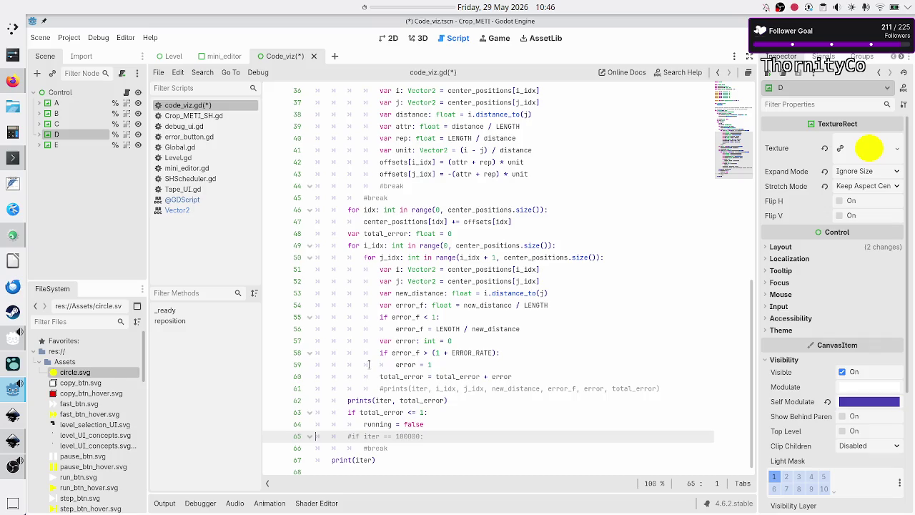
{"action": "scroll", "coordinate": [368, 365], "scroll_direction": "up", "scroll_amount": 8}
{"action": "double_click", "coordinate": [364, 293]}
{"action": "scroll", "coordinate": [427, 433], "scroll_direction": "down", "scroll_amount": 8}
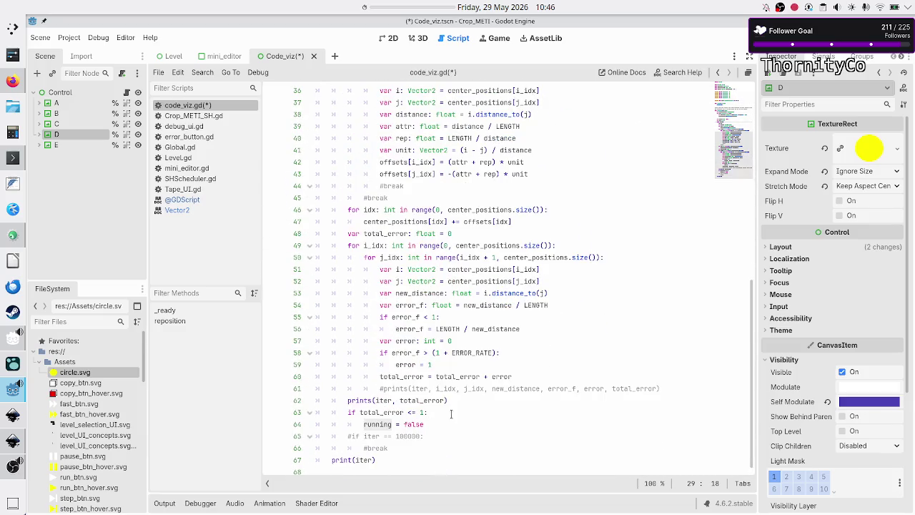
Step: Save the scene and the code_viz.gd script with Ctrl+S
{"action": "left_click", "coordinate": [451, 413]}
{"action": "key", "text": "Down"}
{"action": "key", "text": "Down"}
{"action": "key", "text": "Down"}
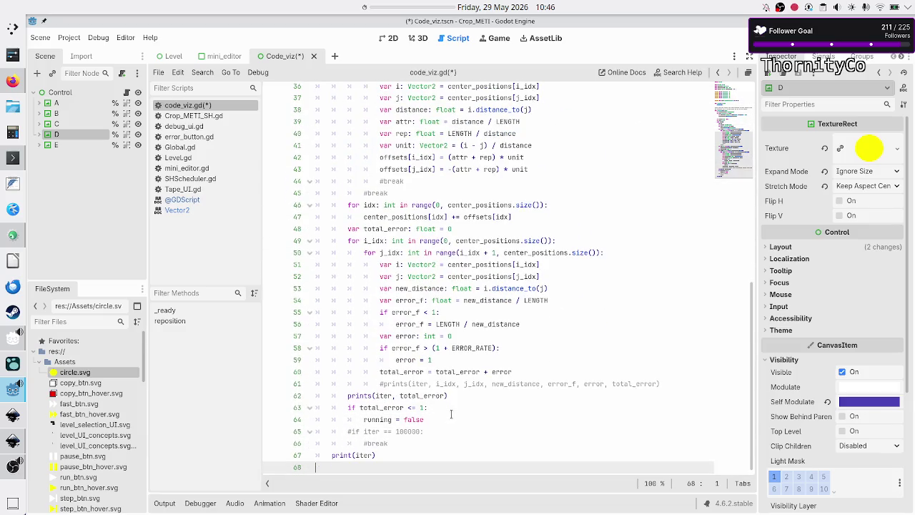
{"action": "key", "text": "ctrl+s"}
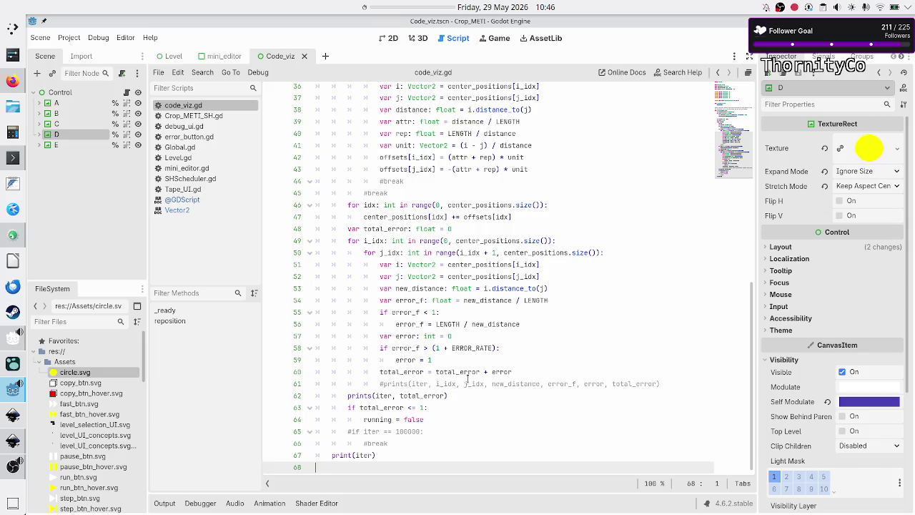
{"action": "scroll", "coordinate": [554, 275], "scroll_direction": "up", "scroll_amount": 10}
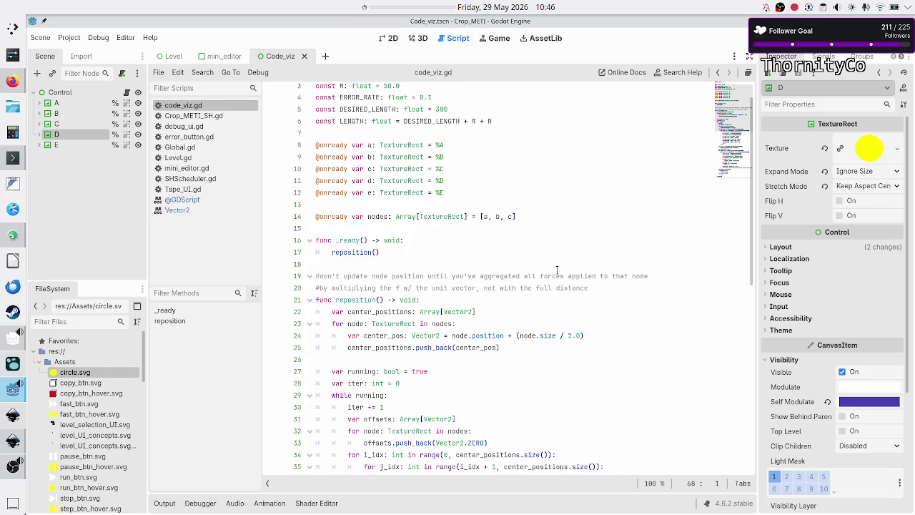
{"action": "scroll", "coordinate": [557, 270], "scroll_direction": "down", "scroll_amount": 10}
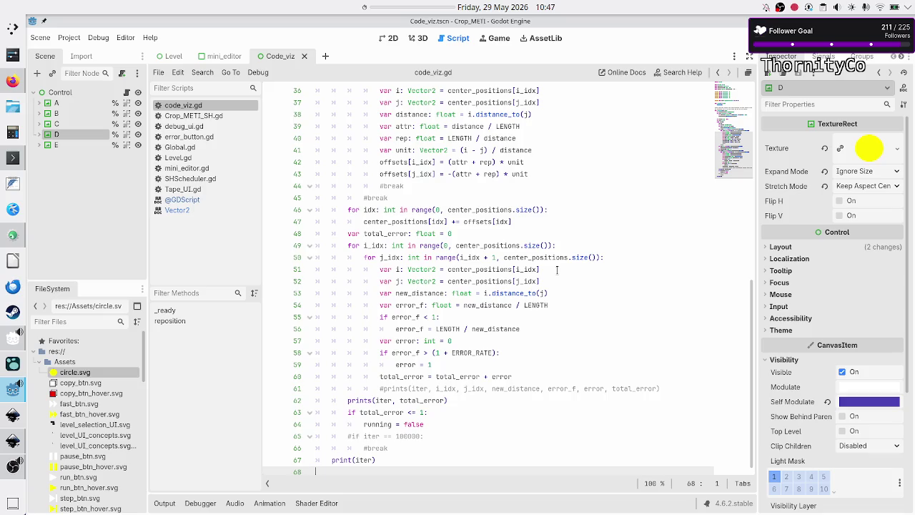
Step: View the 2D scene with circles A–E, then bring up the Inkscape UI concept mockup
{"action": "left_click", "coordinate": [395, 38]}
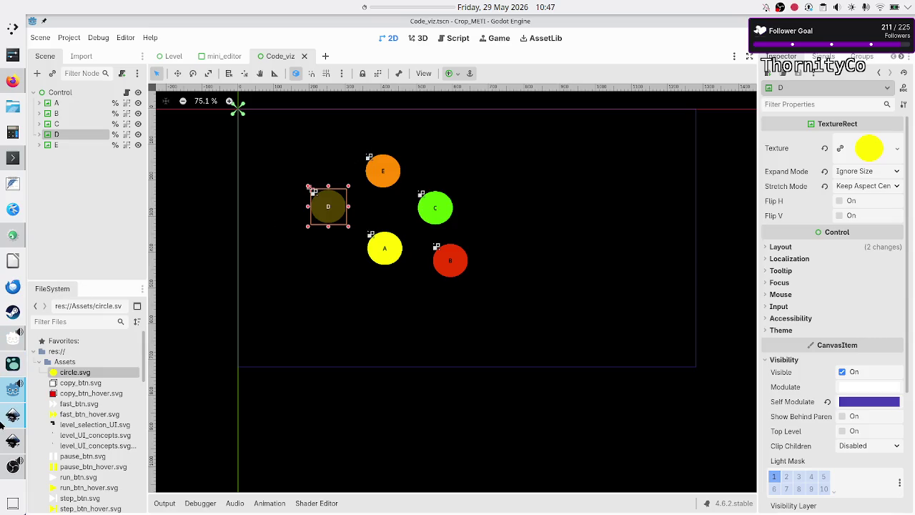
{"action": "left_click", "coordinate": [6, 450]}
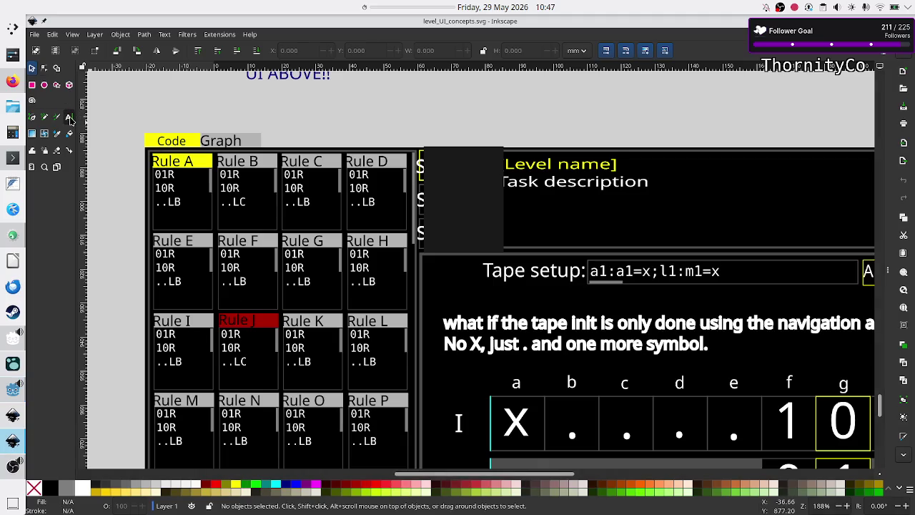
Step: Draw a flowed-text frame above the Graph tab with the Text tool
{"action": "left_click", "coordinate": [69, 117]}
{"action": "left_click_drag", "start_coordinate": [201, 114], "coordinate": [325, 137]}
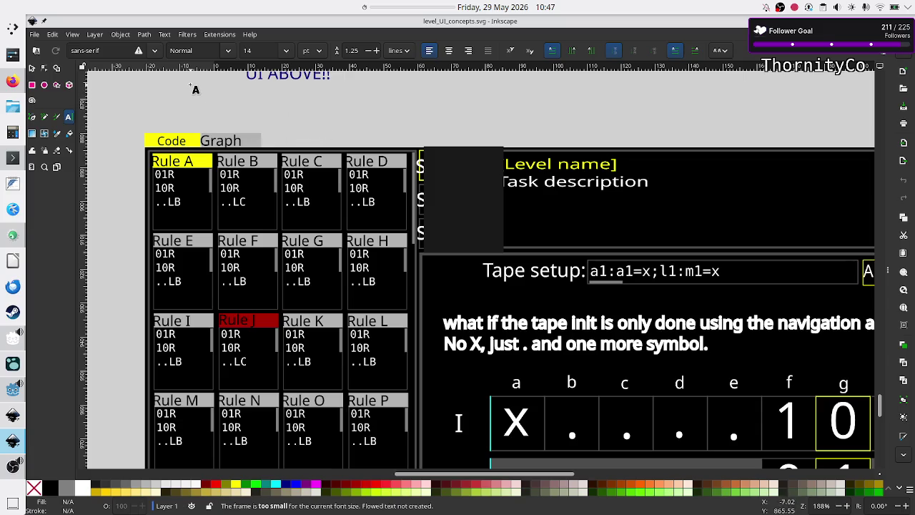
{"action": "left_click_drag", "start_coordinate": [201, 88], "coordinate": [353, 133]}
{"action": "left_click_drag", "start_coordinate": [399, 134], "coordinate": [399, 133]}
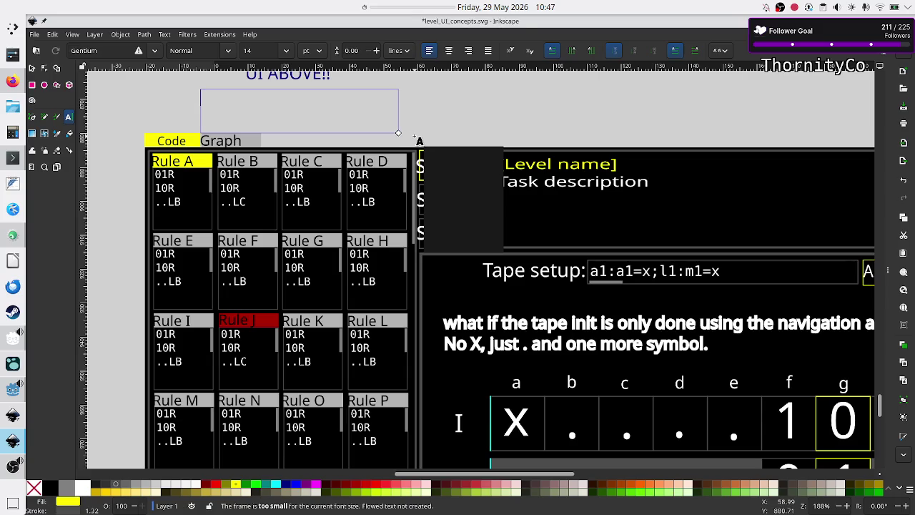
Step: Start the note with 'whe', remove the text's stroke and make it black
{"action": "type", "text": "whe"}
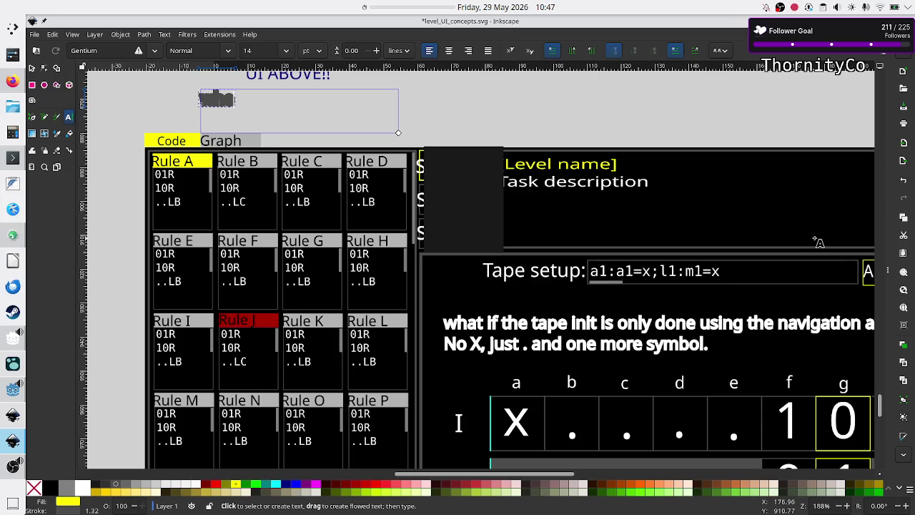
{"action": "key", "text": "ctrl+a"}
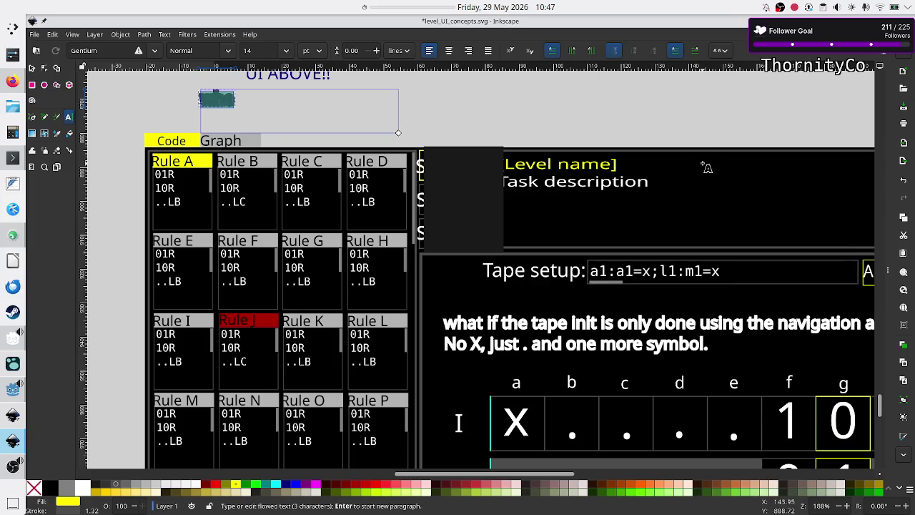
{"action": "left_click", "coordinate": [885, 270]}
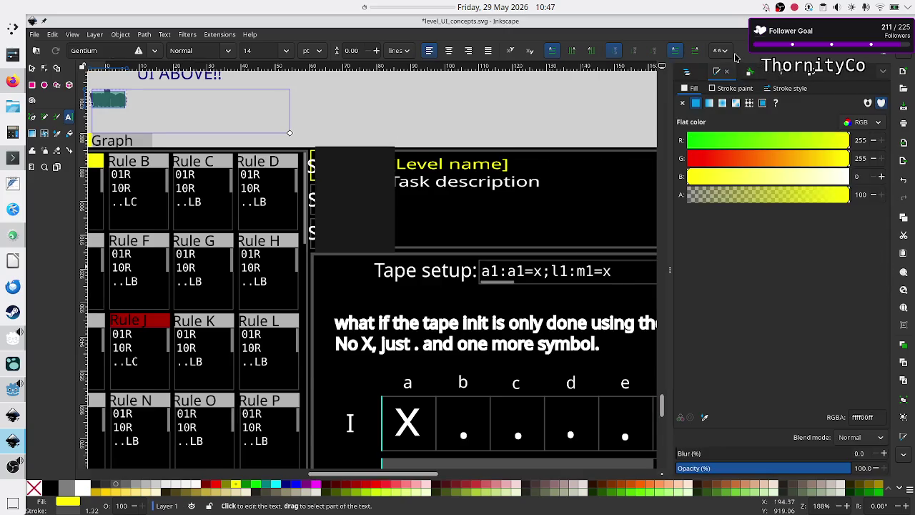
{"action": "left_click", "coordinate": [719, 89]}
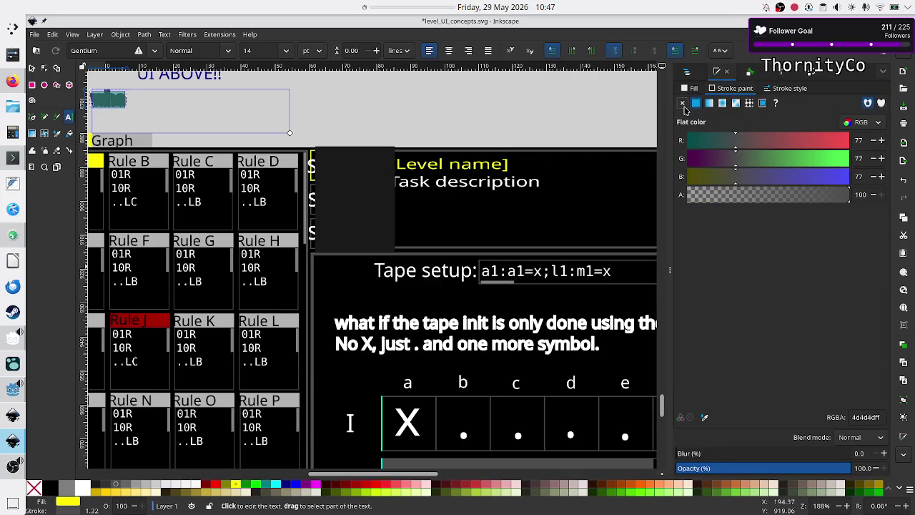
{"action": "left_click", "coordinate": [683, 104]}
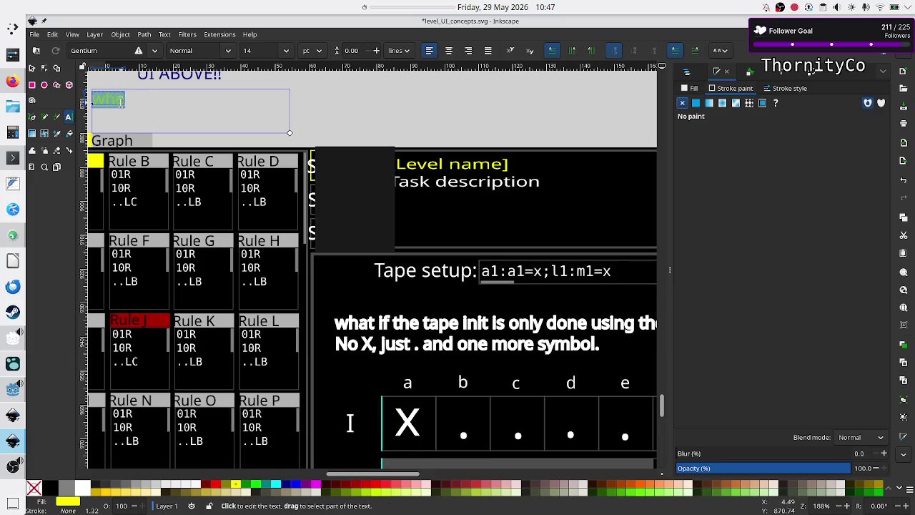
{"action": "left_click", "coordinate": [189, 125]}
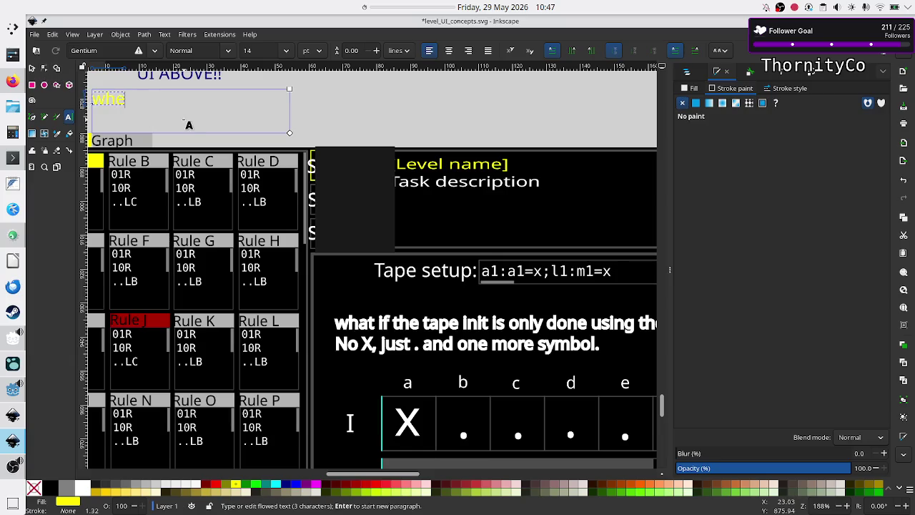
{"action": "key", "text": "ctrl+a"}
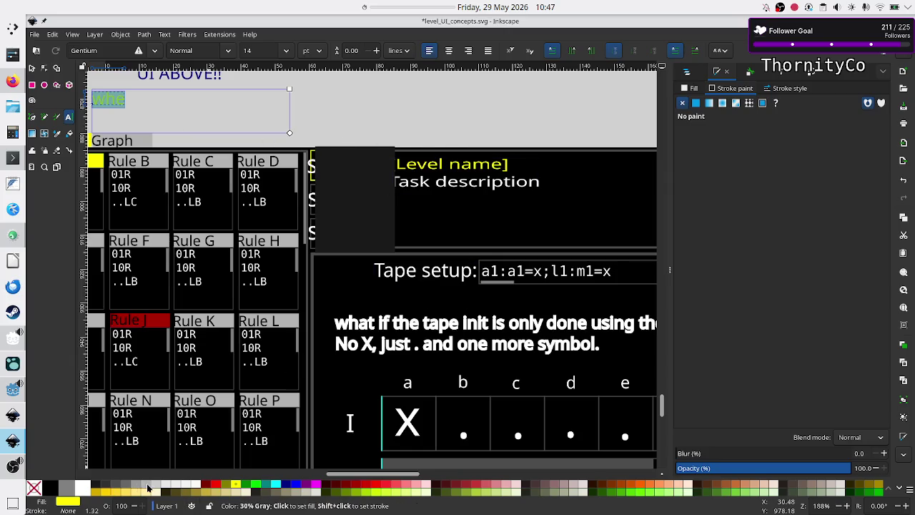
{"action": "left_click", "coordinate": [52, 488]}
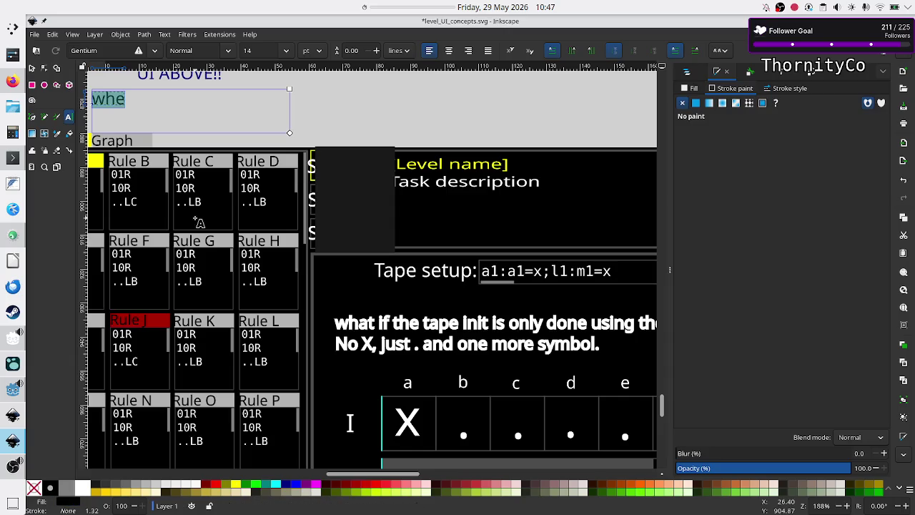
Step: Finish the note about tweening graph nodes to final algorithm positions, widening the frame
{"action": "left_click", "coordinate": [123, 100]}
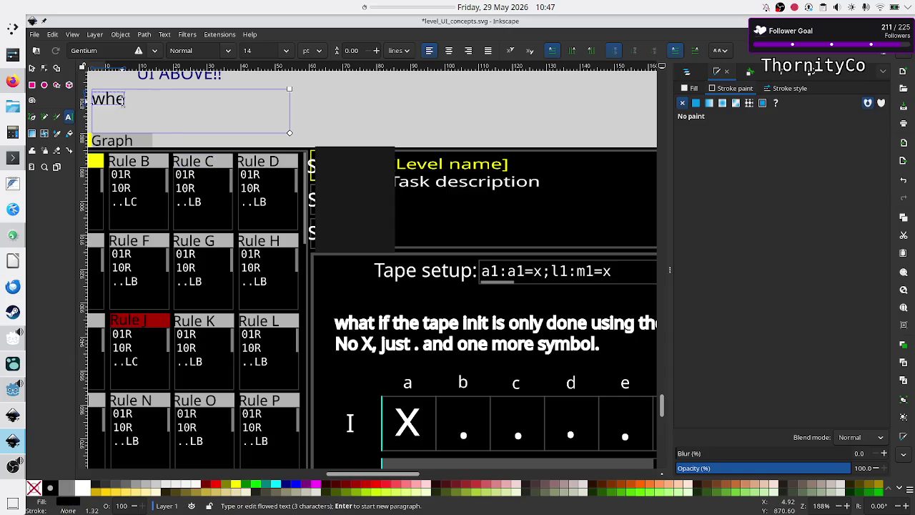
{"action": "type", "text": "n click"}
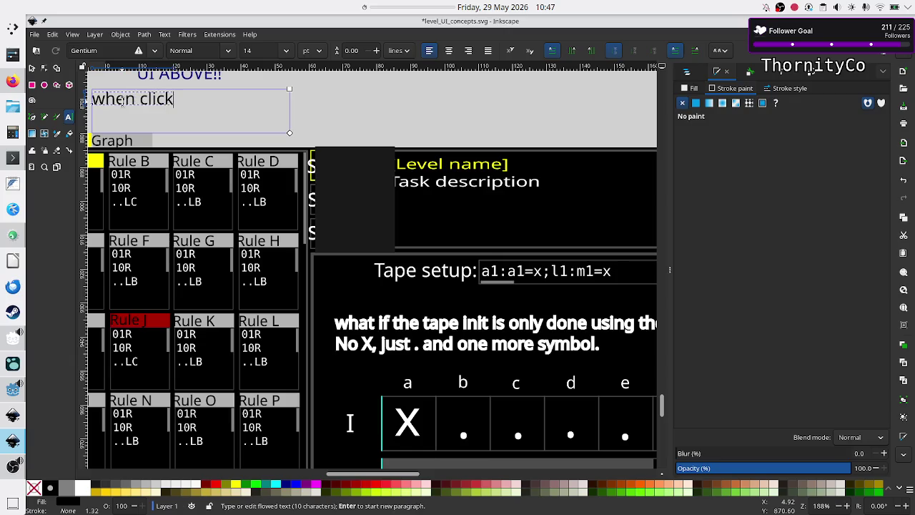
{"action": "type", "text": "ing on graph"}
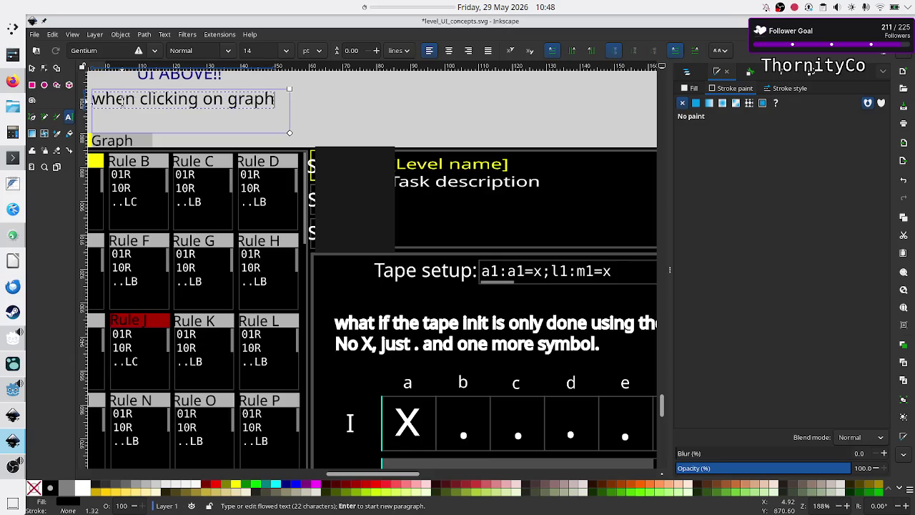
{"action": "type", "text": " doa tween betw"}
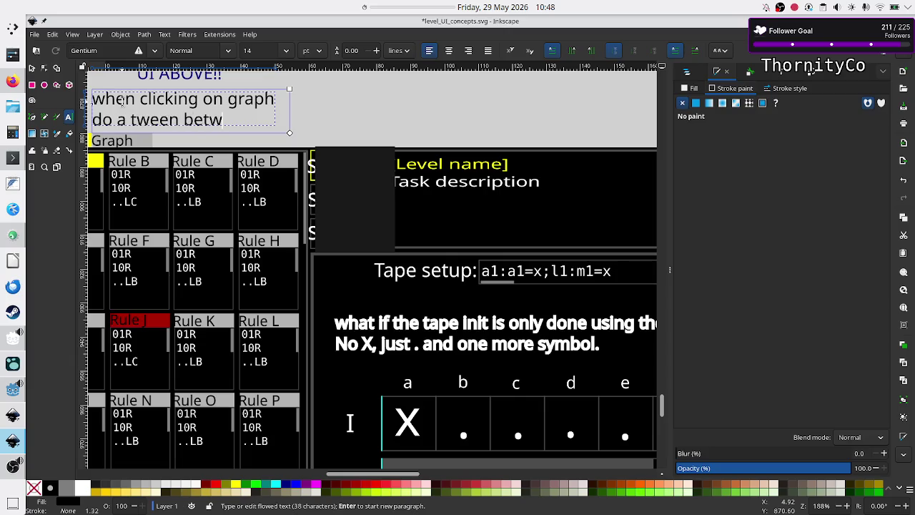
{"action": "type", "text": "een"}
{"action": "type", "text": " st"}
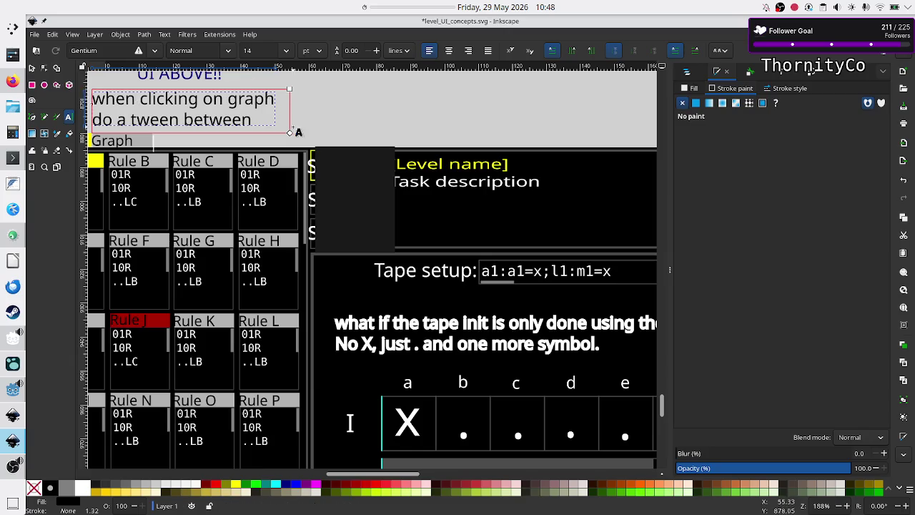
{"action": "mouse_move", "coordinate": [291, 134]}
{"action": "left_mouse_down"}
{"action": "mouse_move", "coordinate": [433, 126]}
{"action": "mouse_move", "coordinate": [429, 137]}
{"action": "mouse_move", "coordinate": [509, 137]}
{"action": "mouse_move", "coordinate": [542, 149]}
{"action": "left_mouse_up"}
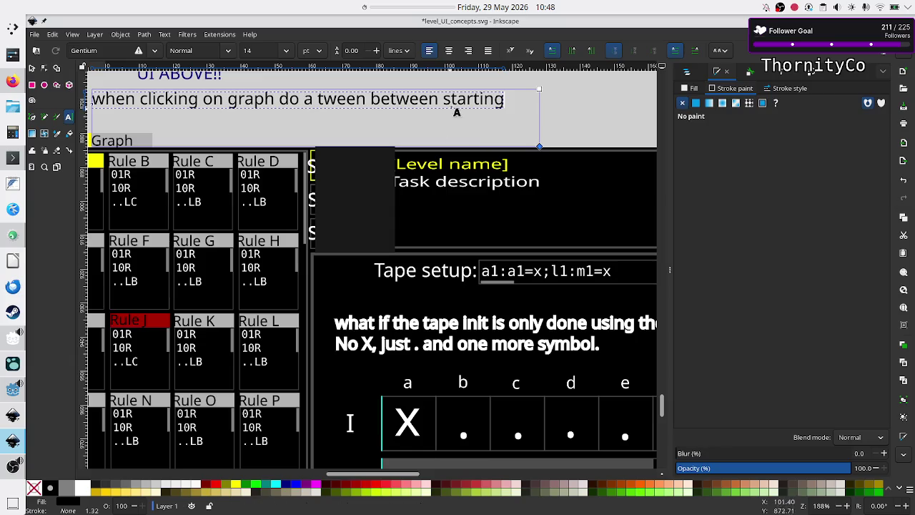
{"action": "type", "text": "n"}
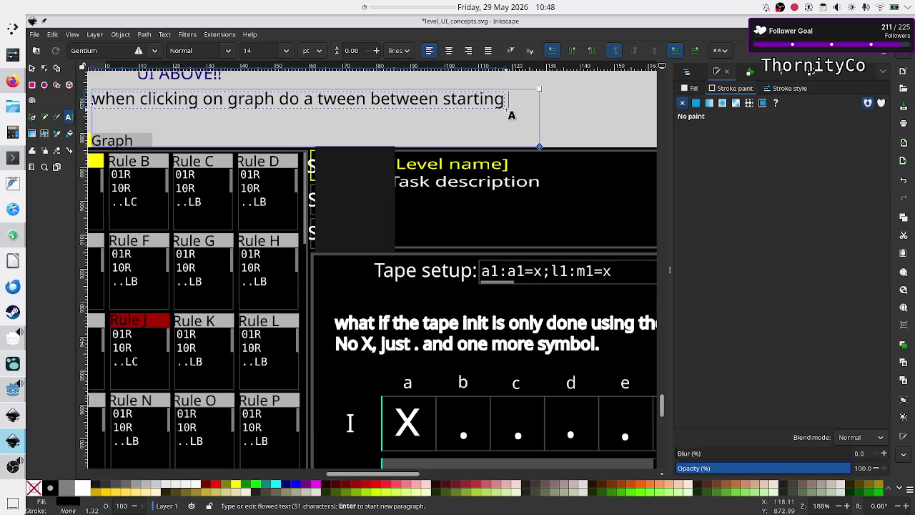
{"action": "type", "text": "ode positions and f"}
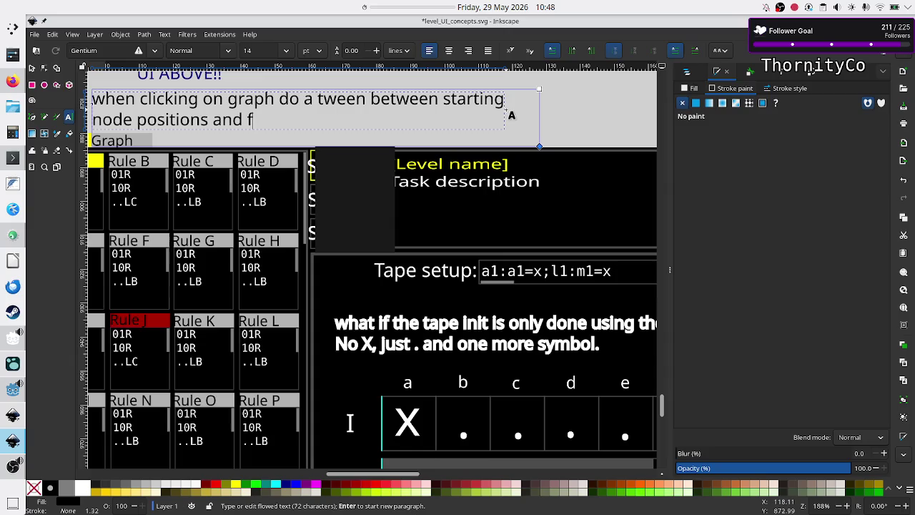
{"action": "type", "text": "inal posit"}
{"action": "key", "text": "BackSpace"}
{"action": "key", "text": "BackSpace"}
{"action": "type", "text": "sitions due t"}
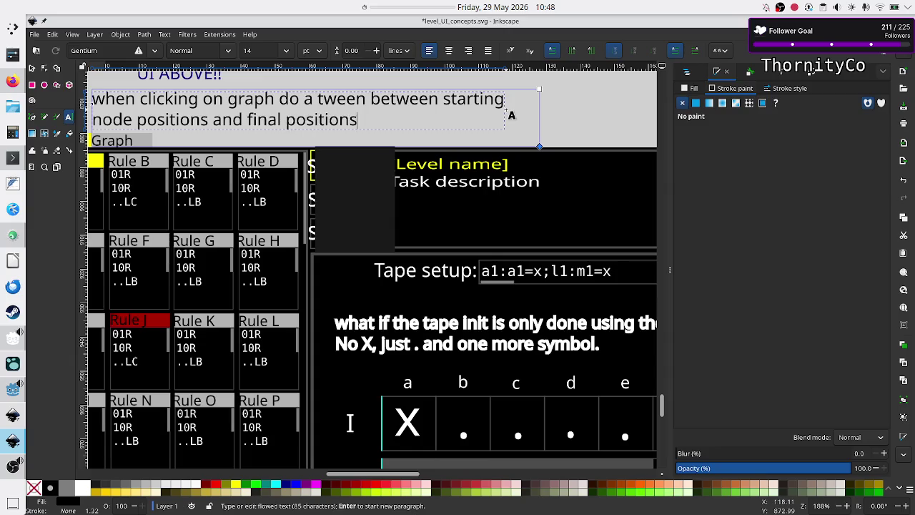
{"action": "key", "text": "BackSpace"}
{"action": "key", "text": "BackSpace"}
{"action": "key", "text": "BackSpace"}
{"action": "type", "text": "from the algo"}
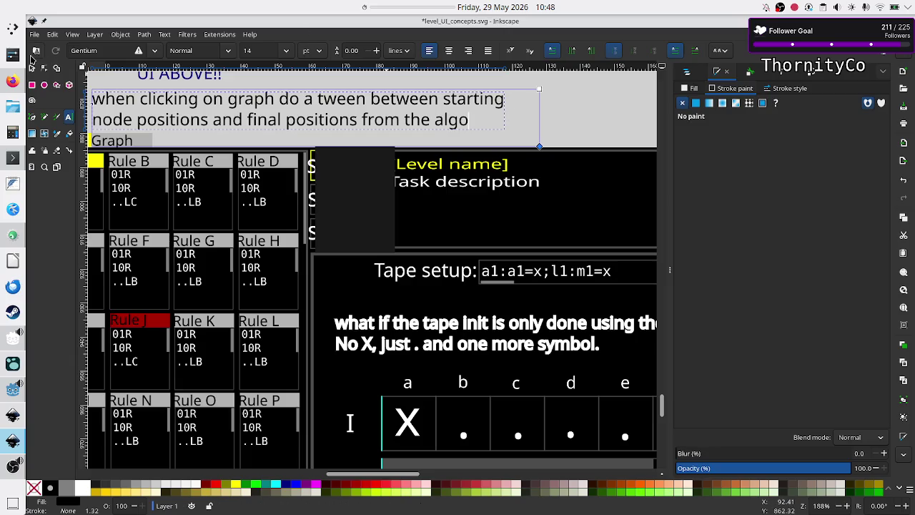
{"action": "left_click", "coordinate": [32, 67]}
Step: Hide Fill and Stroke, save level_UI_concepts.svg, deselect the note and return to Godot
{"action": "scroll", "coordinate": [444, 204], "scroll_direction": "left", "scroll_amount": 6}
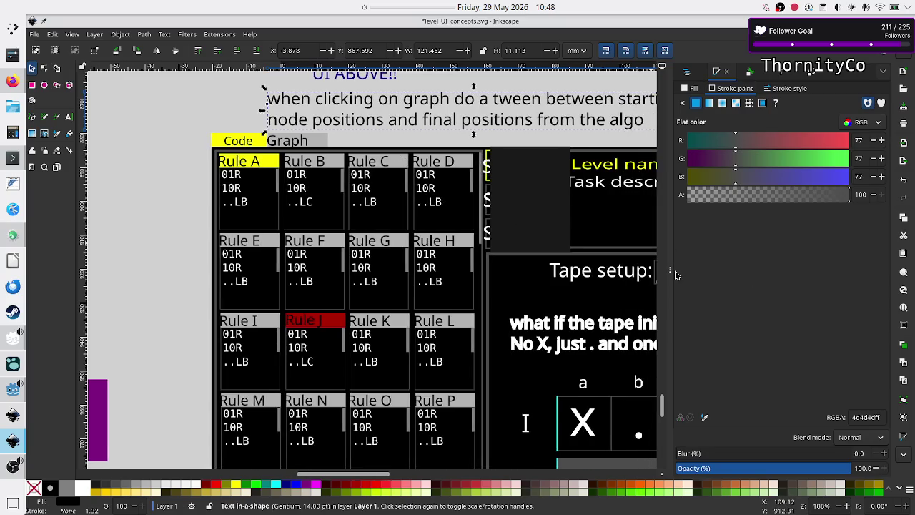
{"action": "key", "text": "F12"}
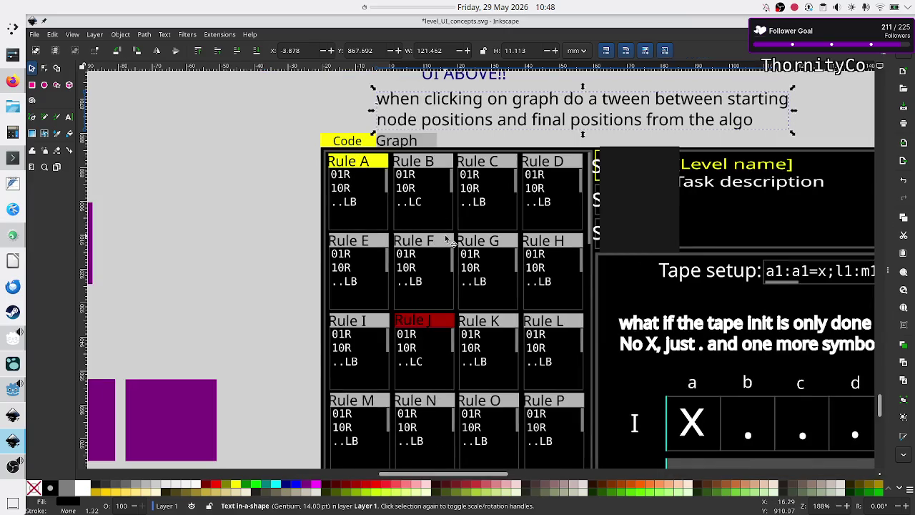
{"action": "scroll", "coordinate": [444, 239], "scroll_direction": "right", "scroll_amount": 8}
{"action": "scroll", "coordinate": [444, 239], "scroll_direction": "down", "scroll_amount": 5, "text": "ctrl"}
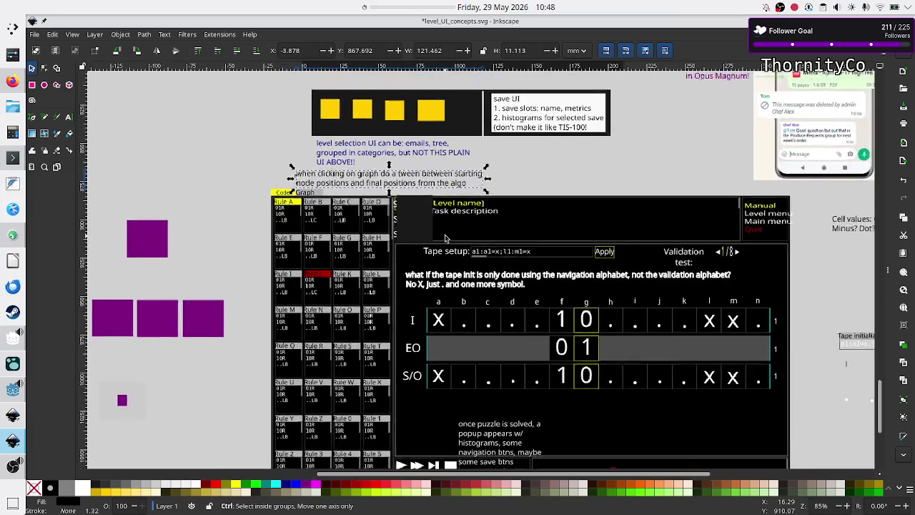
{"action": "scroll", "coordinate": [444, 239], "scroll_direction": "up", "scroll_amount": 1}
{"action": "key", "text": "ctrl+s"}
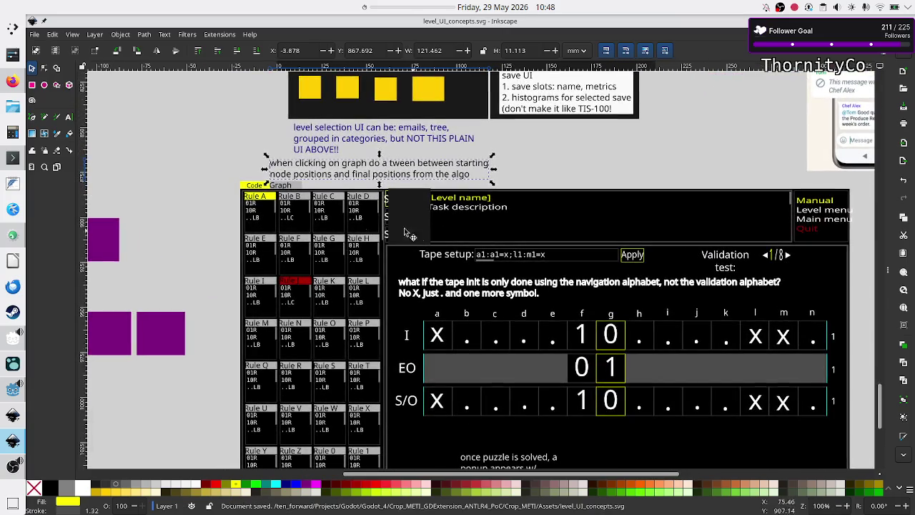
{"action": "left_click", "coordinate": [213, 195]}
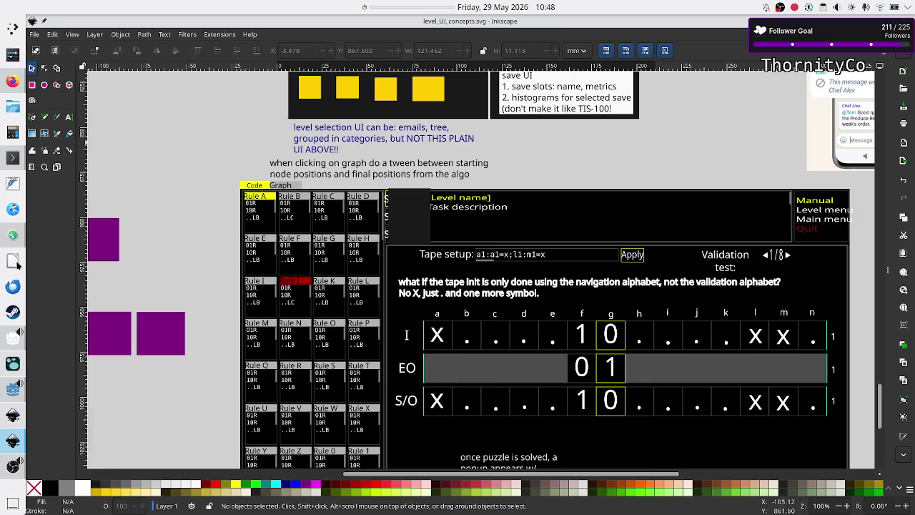
{"action": "left_click", "coordinate": [11, 391]}
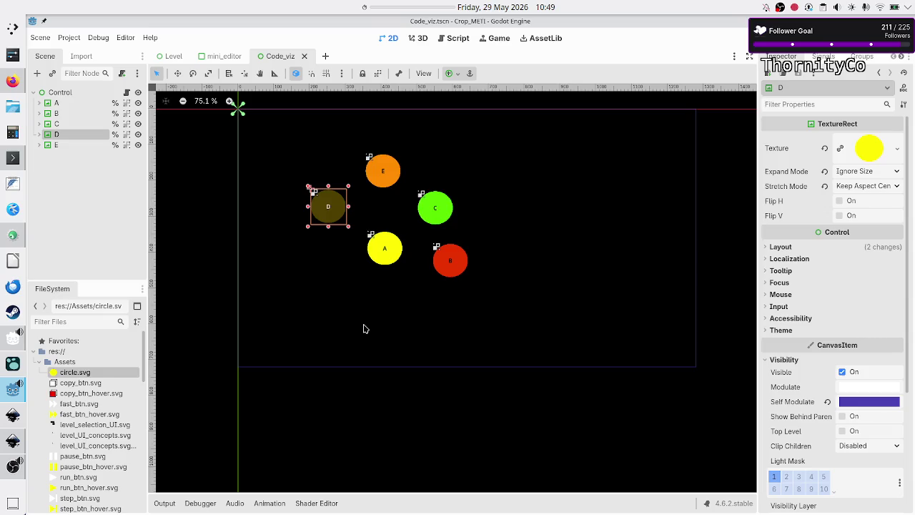
{"action": "left_click", "coordinate": [70, 38]}
{"action": "left_click", "coordinate": [72, 52]}
{"action": "left_click", "coordinate": [256, 165]}
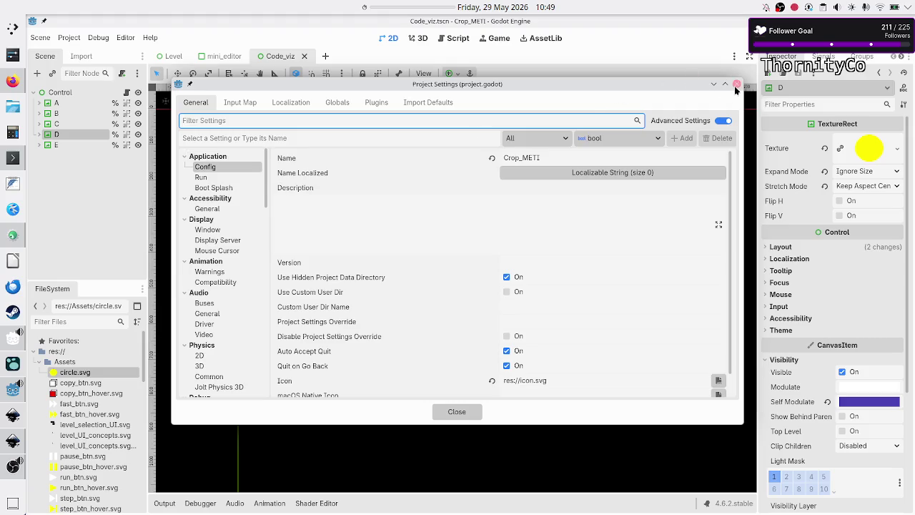
{"action": "left_click", "coordinate": [737, 84]}
{"action": "left_click", "coordinate": [125, 38]}
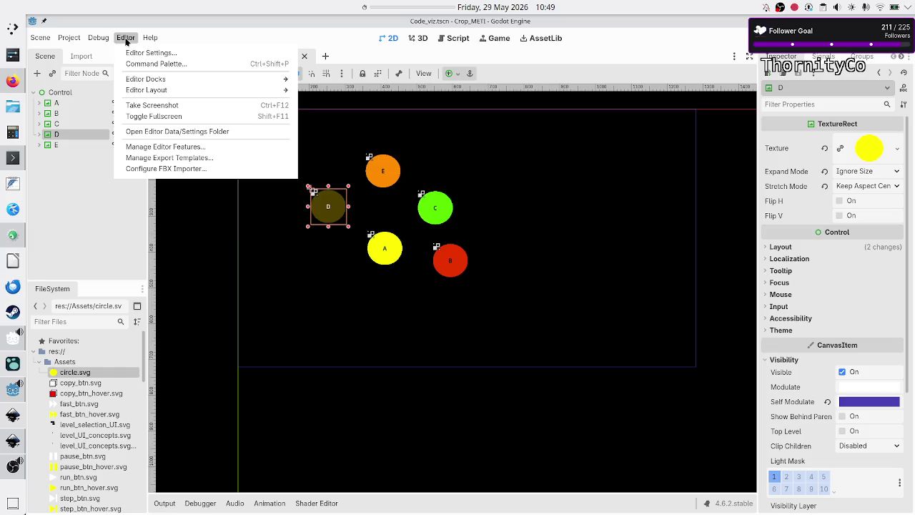
{"action": "left_click", "coordinate": [140, 51]}
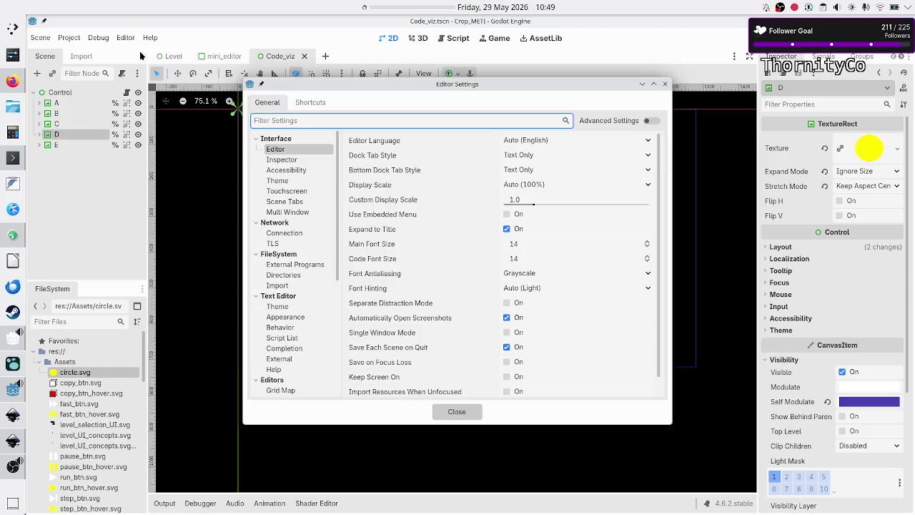
{"action": "left_click", "coordinate": [296, 183]}
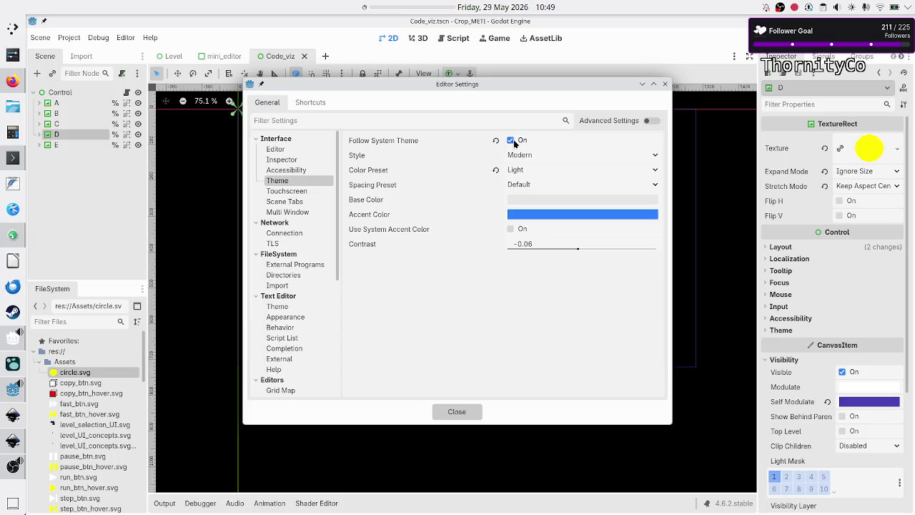
{"action": "left_click", "coordinate": [664, 84]}
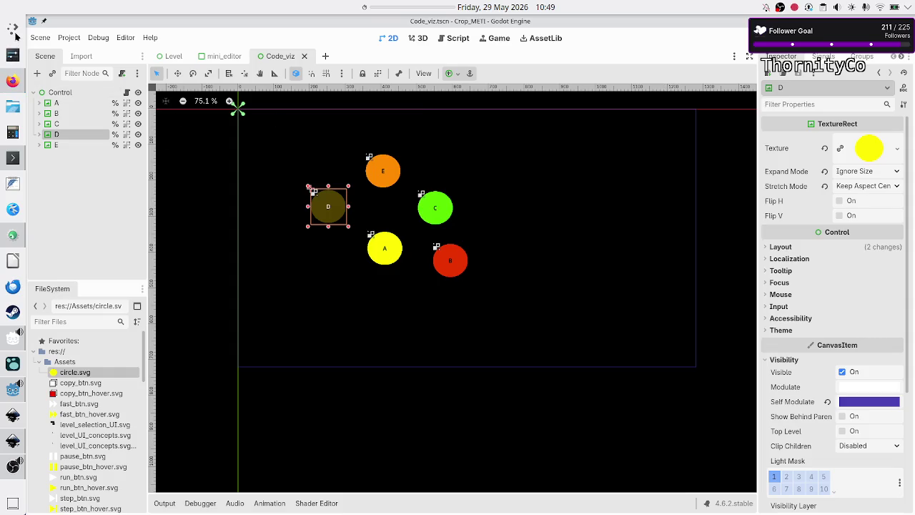
{"action": "left_click", "coordinate": [15, 31]}
{"action": "type", "text": "dayn"}
{"action": "key", "text": "BackSpace"}
{"action": "type", "text": "ght"}
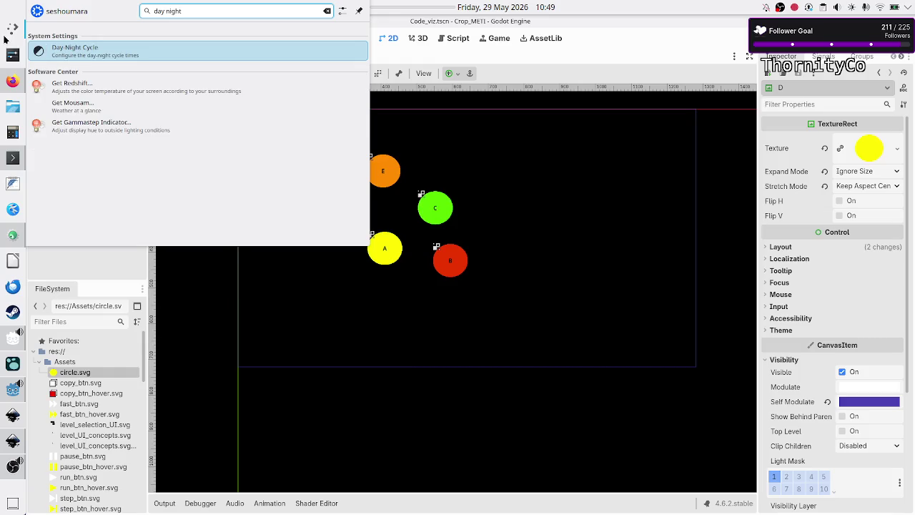
{"action": "left_click", "coordinate": [78, 54]}
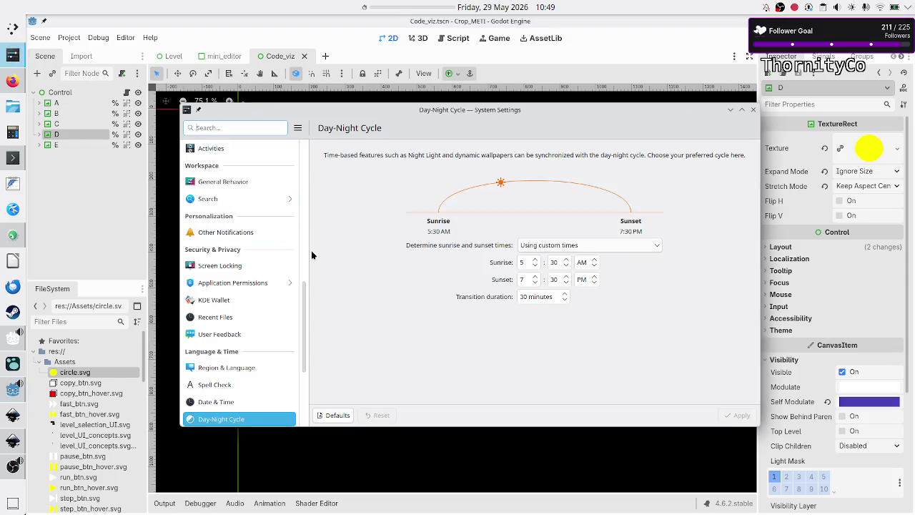
{"action": "scroll", "coordinate": [230, 245], "scroll_direction": "up", "scroll_amount": 5}
{"action": "scroll", "coordinate": [230, 245], "scroll_direction": "up", "scroll_amount": 3}
{"action": "scroll", "coordinate": [230, 244], "scroll_direction": "down", "scroll_amount": 2}
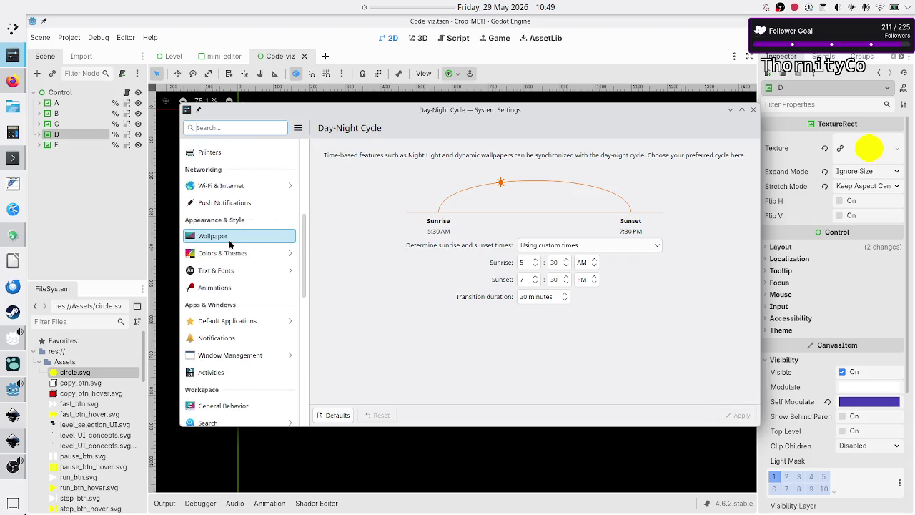
{"action": "scroll", "coordinate": [230, 250], "scroll_direction": "down", "scroll_amount": 5}
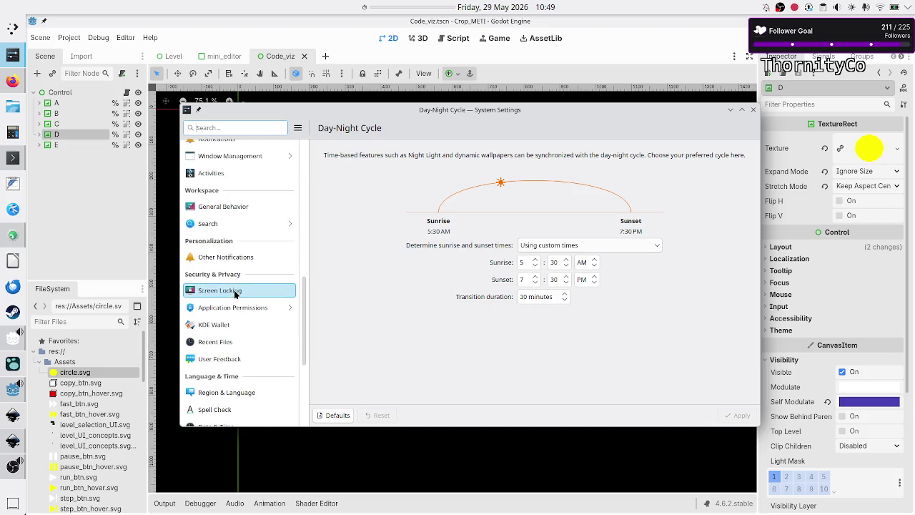
{"action": "type", "text": "colorsch"}
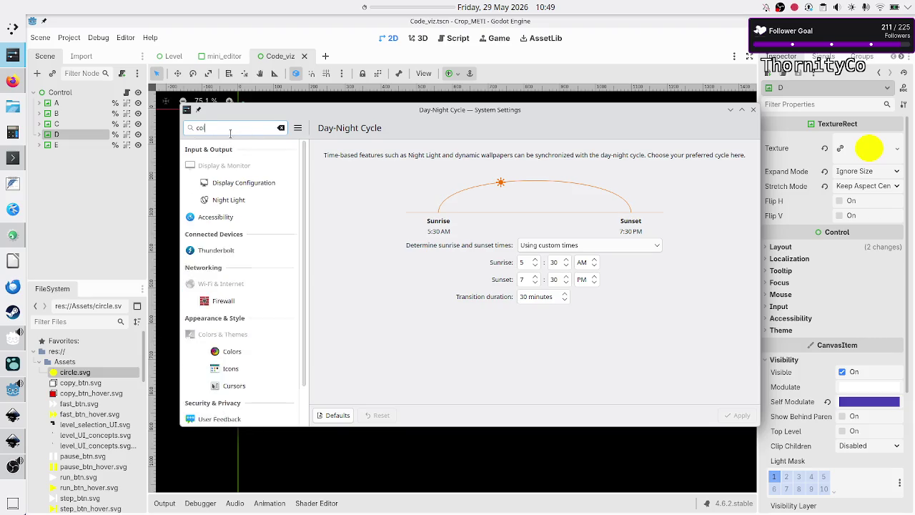
{"action": "key", "text": "BackSpace"}
{"action": "key", "text": "BackSpace"}
{"action": "key", "text": "BackSpace"}
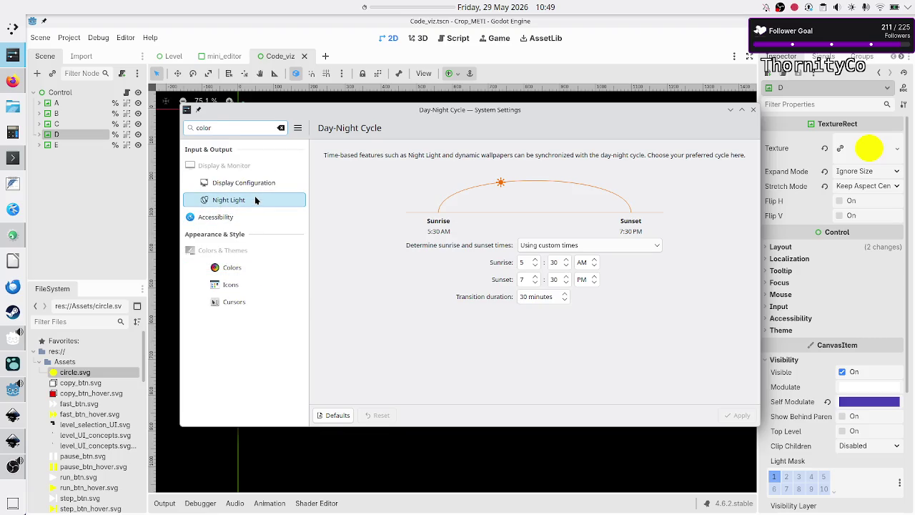
{"action": "double_click", "coordinate": [236, 129]}
{"action": "type", "text": "theme"}
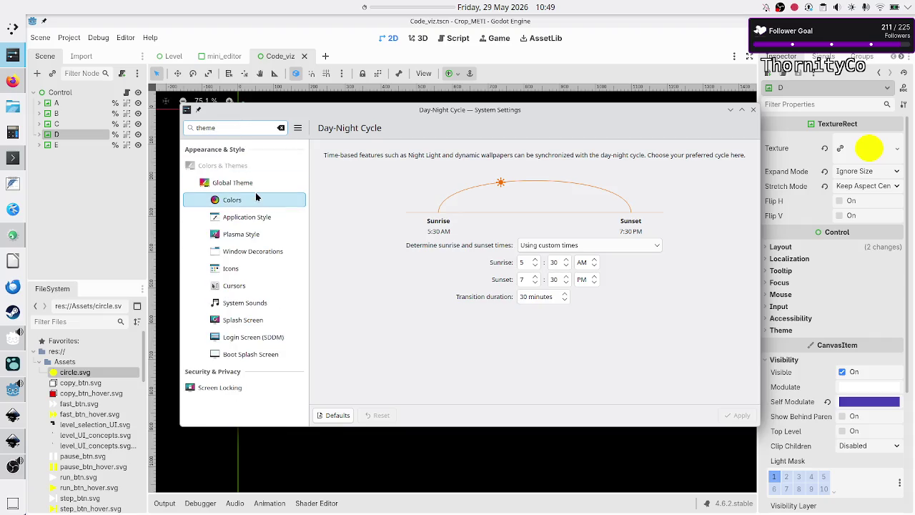
{"action": "left_click", "coordinate": [269, 184]}
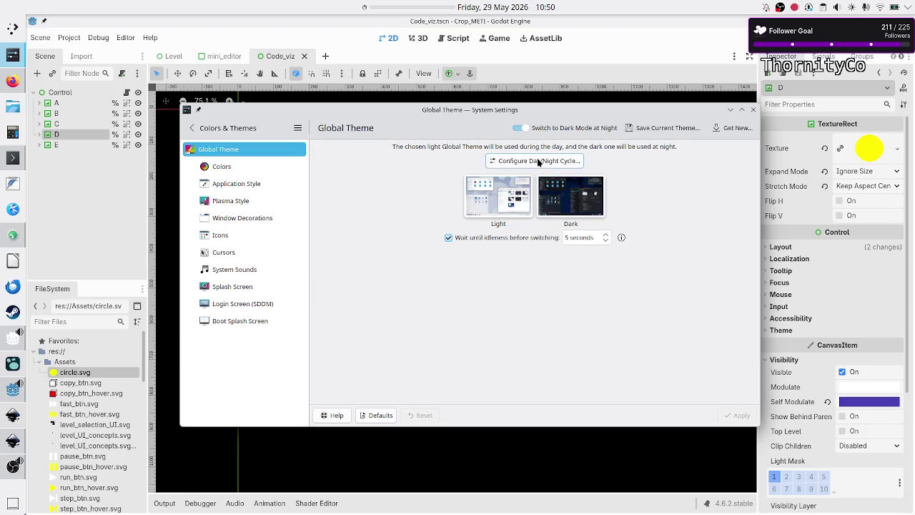
{"action": "left_click", "coordinate": [539, 160]}
{"action": "mouse_move", "coordinate": [519, 173]}
{"action": "left_mouse_down"}
{"action": "mouse_move", "coordinate": [538, 205]}
{"action": "mouse_move", "coordinate": [559, 203]}
{"action": "left_mouse_up"}
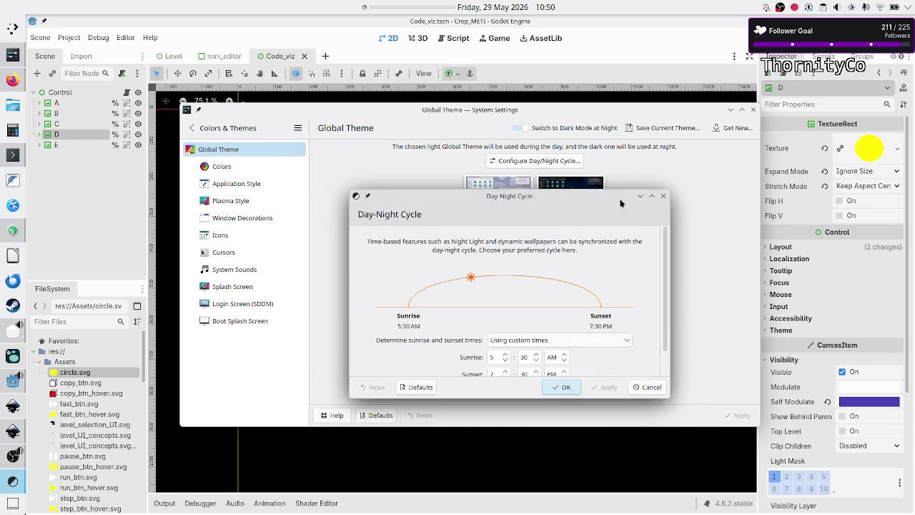
{"action": "left_click", "coordinate": [664, 198]}
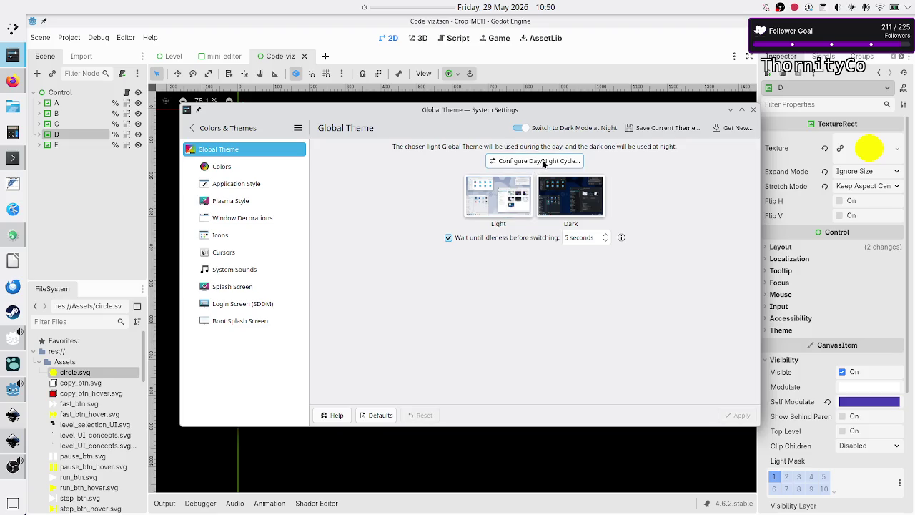
{"action": "left_click", "coordinate": [542, 161]}
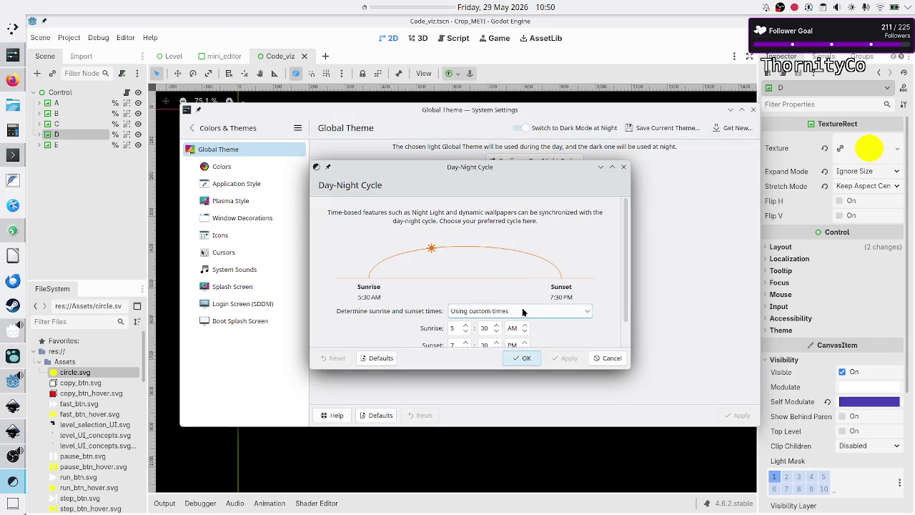
{"action": "left_click", "coordinate": [624, 168]}
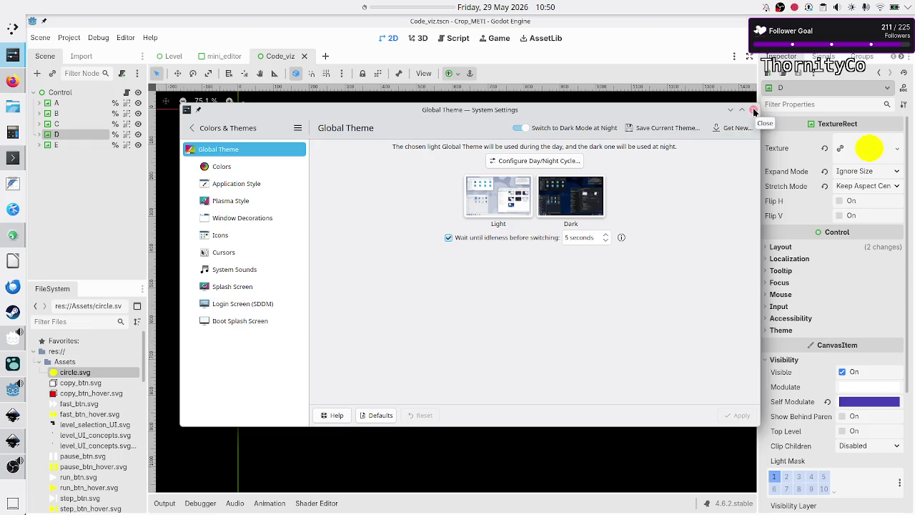
{"action": "left_click", "coordinate": [754, 112]}
{"action": "left_click", "coordinate": [123, 37]}
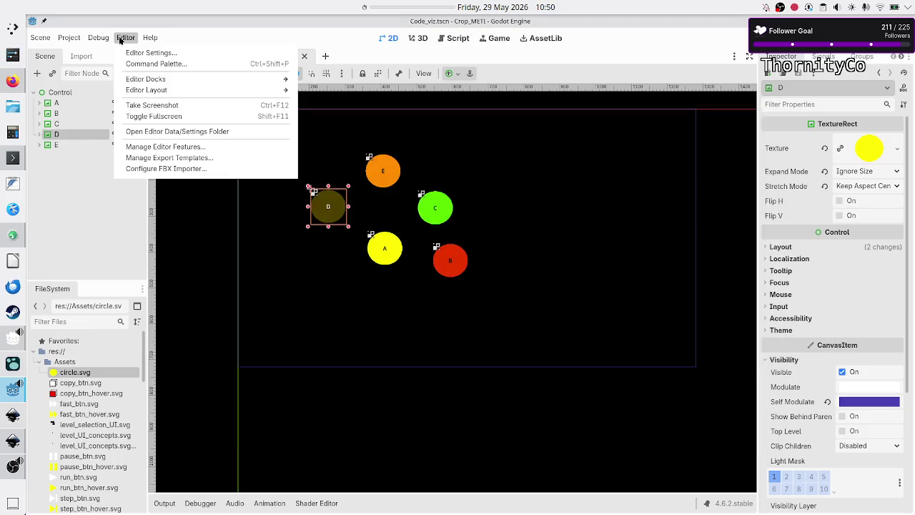
{"action": "left_click", "coordinate": [142, 55]}
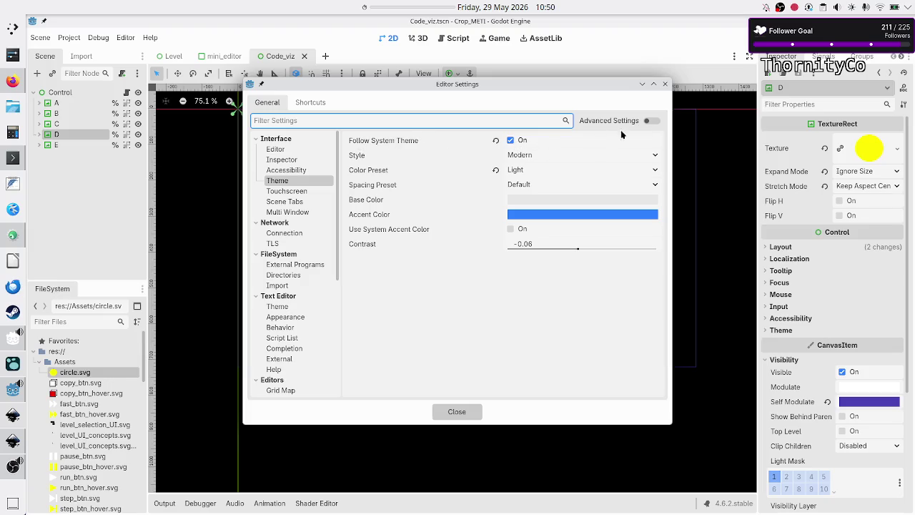
{"action": "left_click", "coordinate": [666, 84]}
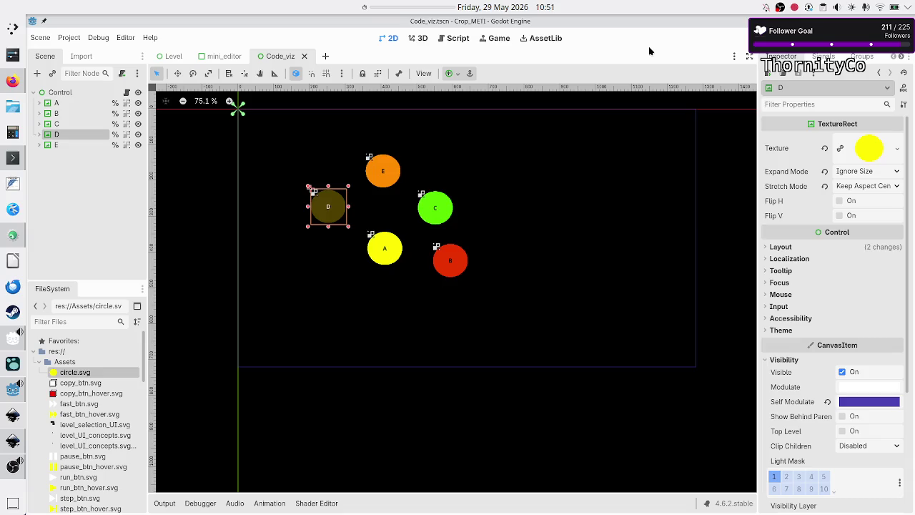
{"action": "left_click", "coordinate": [19, 152]}
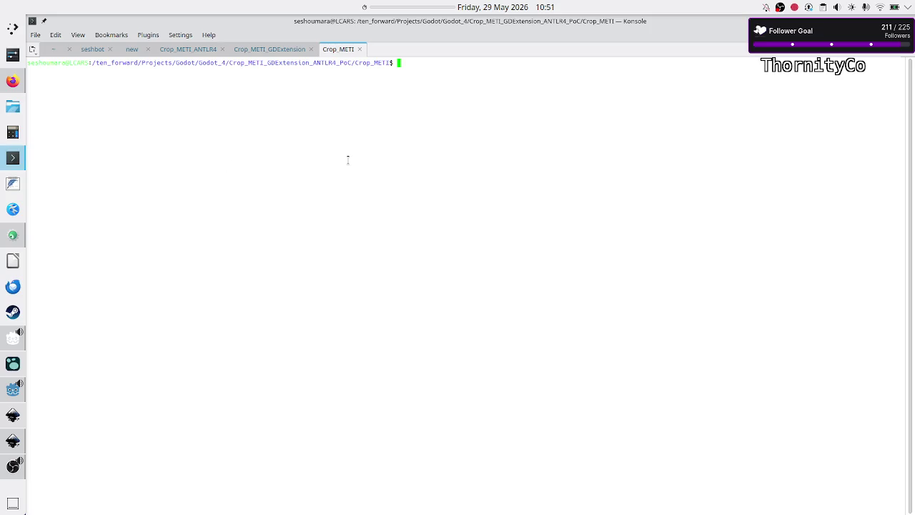
Step: Enter crontab -l at the Crop_METI prompt, discarding a started vim command
{"action": "type", "text": "vim"}
{"action": "key", "text": "BackSpace"}
{"action": "key", "text": "BackSpace"}
{"action": "key", "text": "BackSpace"}
{"action": "type", "text": "cront"}
{"action": "type", "text": "ab -l"}
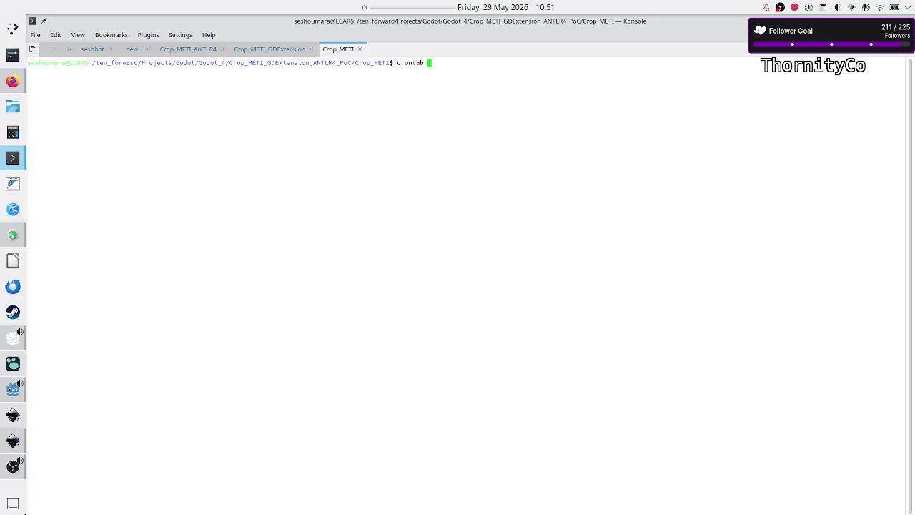